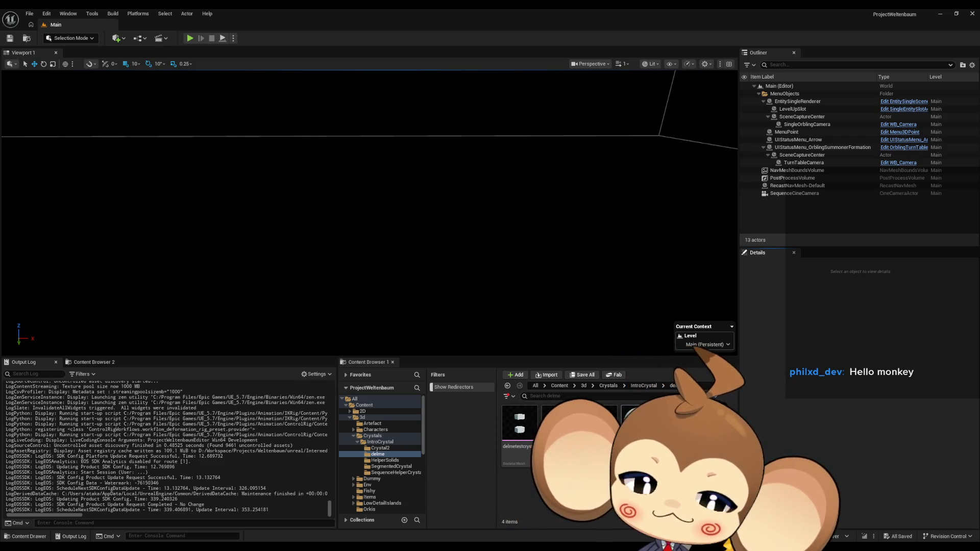
- Open the delmetestcrystal mesh and tilt the preview to view the crystals from the side
click(519, 423)
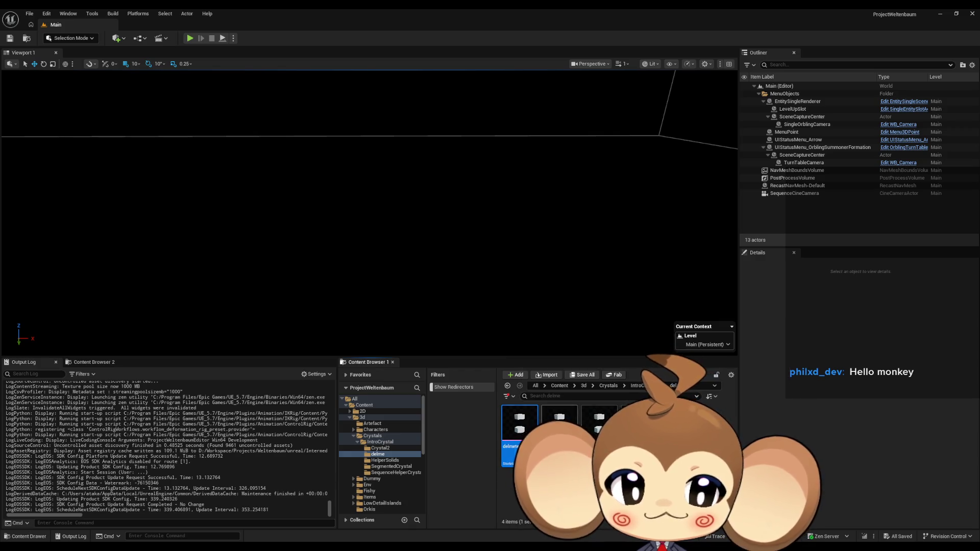
double_click(519, 423)
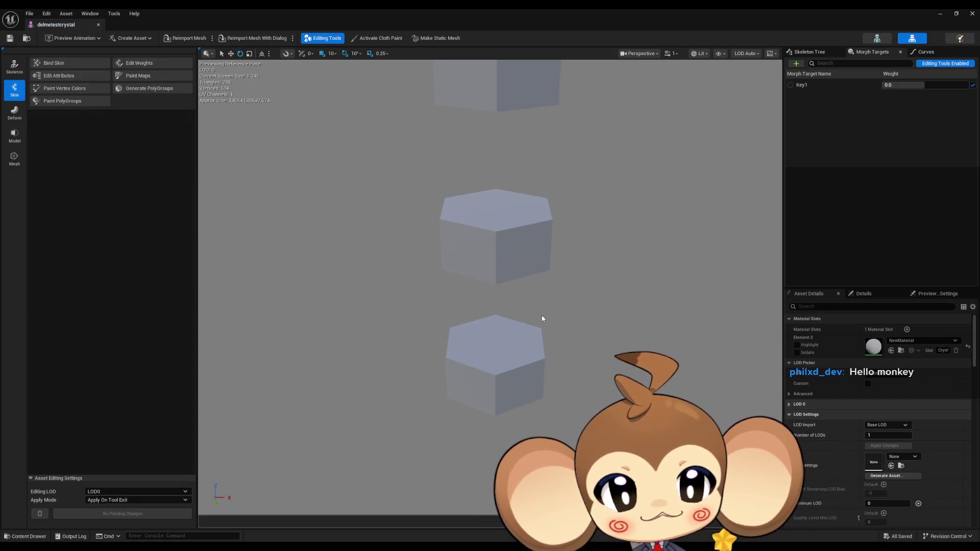
mouse_move(543, 319)
right_down()
mouse_move(543, 330)
mouse_move(536, 299)
mouse_move(536, 313)
right_up()
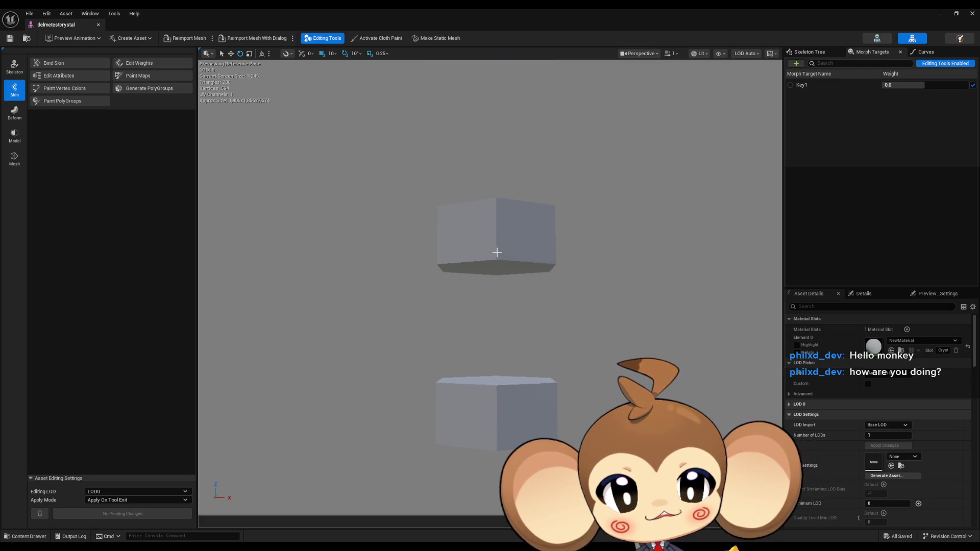
mouse_move(604, 305)
right_down()
mouse_move(603, 324)
mouse_move(603, 314)
mouse_move(564, 315)
right_up()
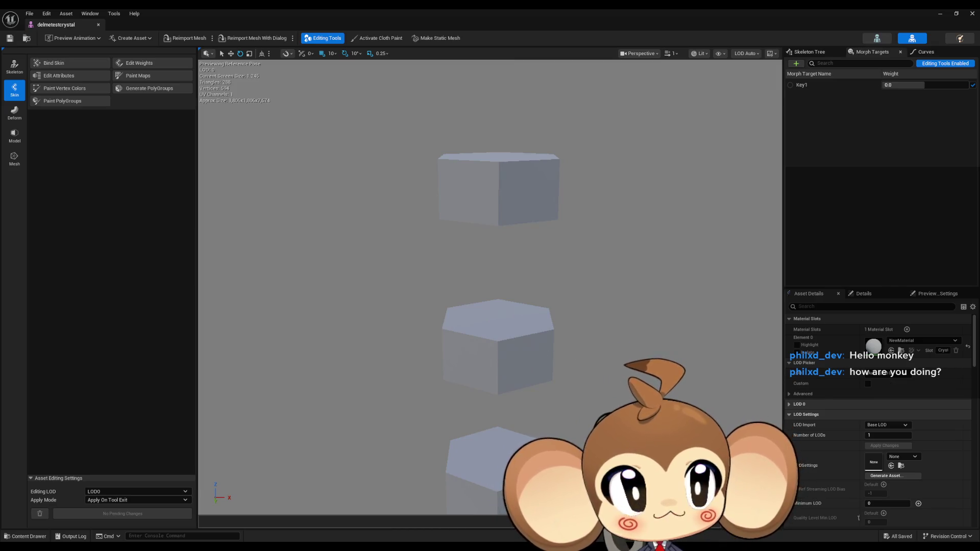
- Sweep the Key1 morph target weight to watch the crystals stretch, then reset it to 0
mouse_move(891, 85)
mouse_down()
mouse_move(969, 85)
mouse_move(922, 85)
mouse_up()
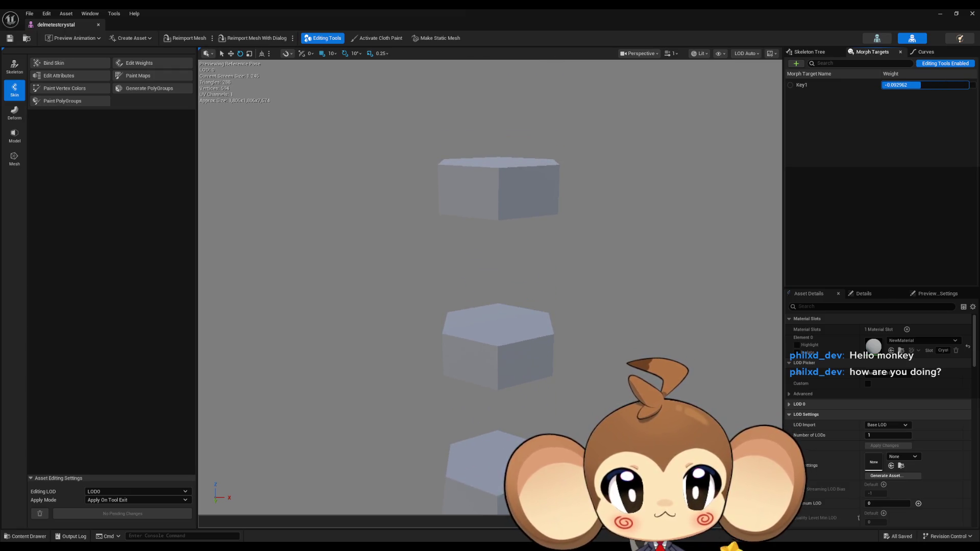
mouse_move(922, 85)
mouse_down()
mouse_move(965, 85)
mouse_move(884, 85)
mouse_move(969, 85)
mouse_move(942, 84)
mouse_up()
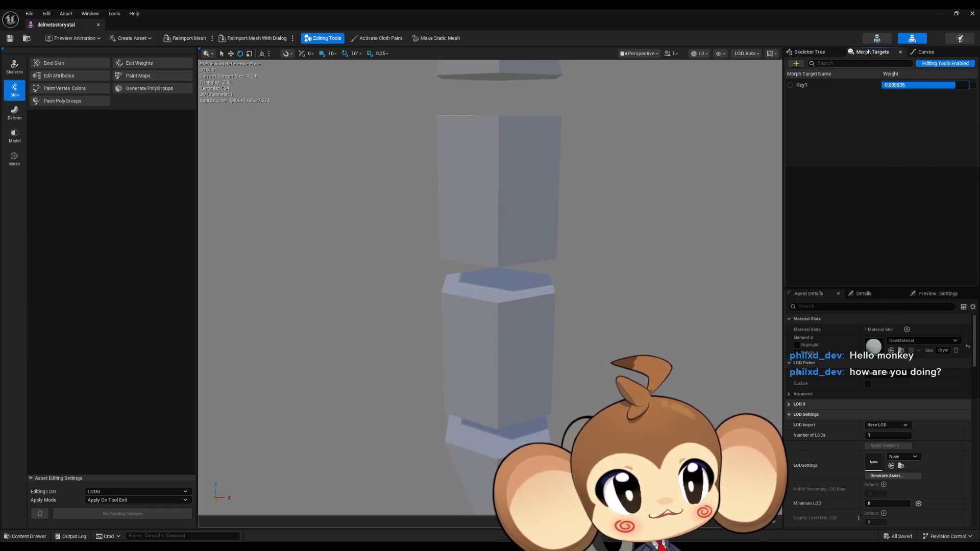
click(942, 88)
text(0)
key(Return)
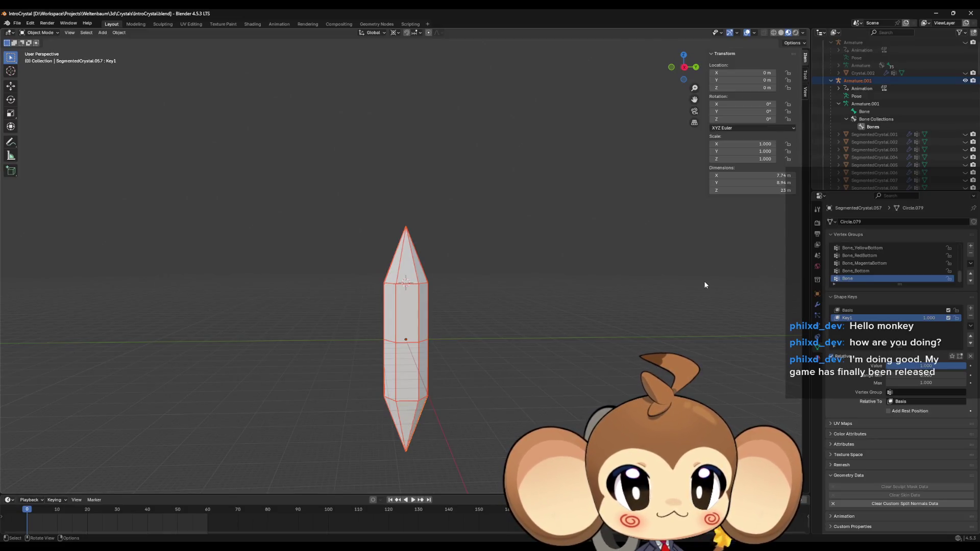
- Select Armature.001 and enable In Front so its bone shows through the crystal
mouse_move(499, 275)
middle_down()
mouse_move(483, 324)
mouse_move(416, 258)
mouse_move(691, 262)
mouse_move(731, 300)
mouse_move(681, 340)
mouse_move(544, 314)
mouse_move(504, 289)
mouse_move(507, 277)
middle_up()
scroll(513, 301, up, 4)
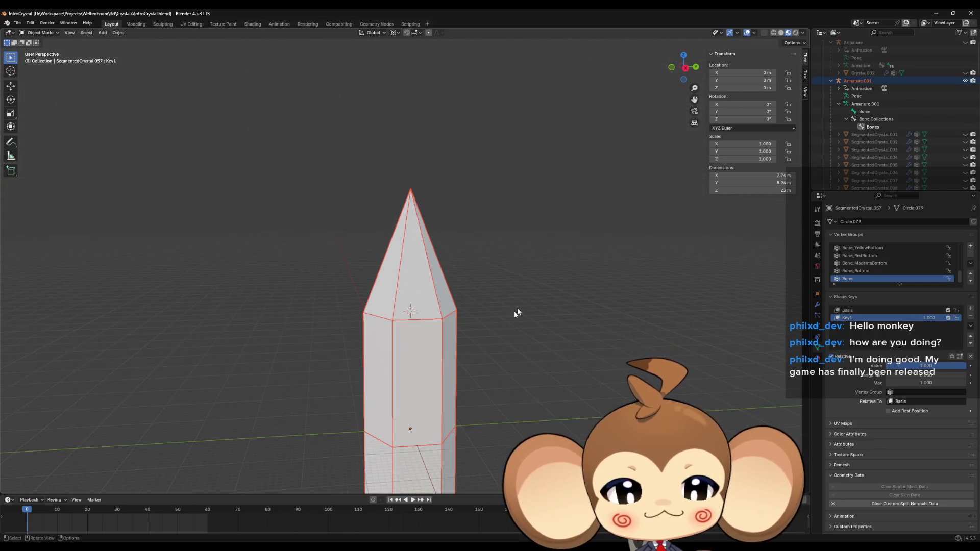
click(867, 82)
mouse_move(647, 228)
middle_down()
mouse_move(527, 319)
mouse_move(896, 379)
middle_up()
click(889, 391)
mouse_move(532, 389)
middle_down()
mouse_move(521, 402)
mouse_move(543, 223)
middle_up()
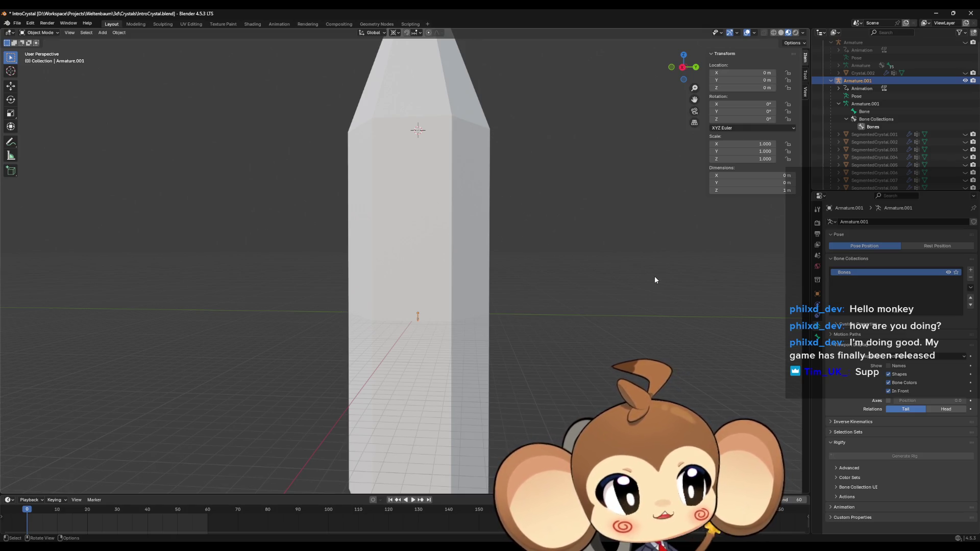
middle_drag(681, 282, 669, 284)
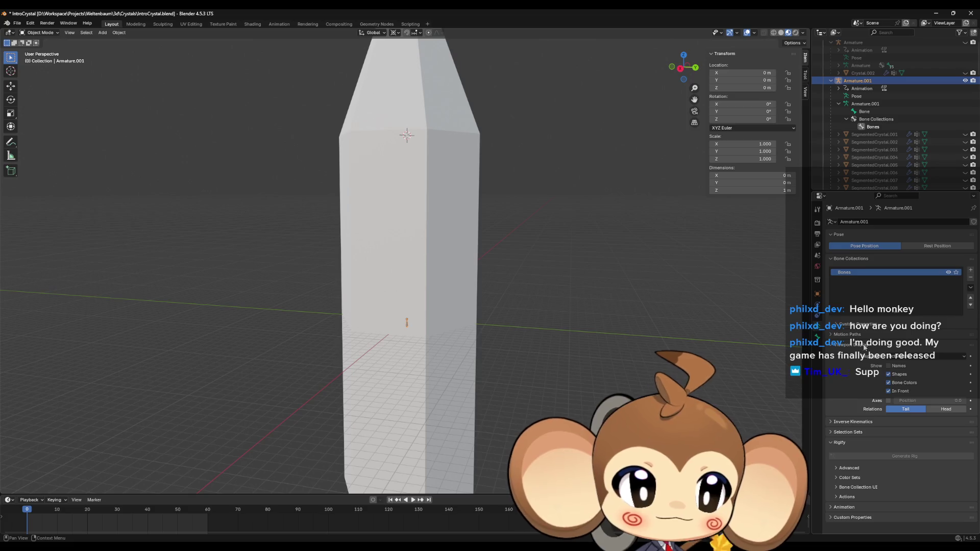
mouse_move(512, 325)
middle_down()
mouse_move(521, 353)
mouse_move(529, 304)
mouse_move(500, 348)
mouse_move(498, 337)
middle_up()
- Select the flat SegmentedCrystal.040 segment and enter Edit Mode
click(536, 308)
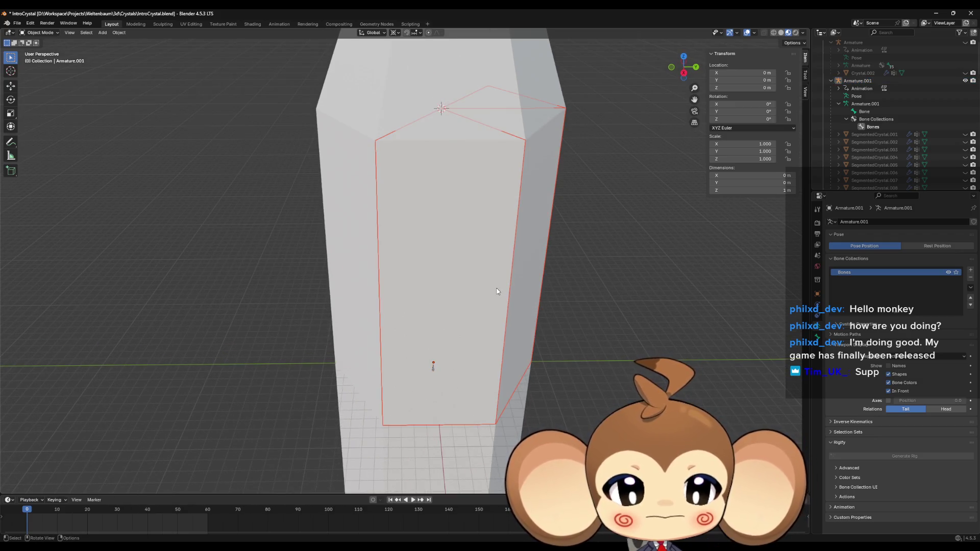
mouse_move(536, 308)
middle_down()
mouse_move(395, 266)
mouse_move(499, 295)
mouse_move(515, 279)
middle_up()
click(515, 279)
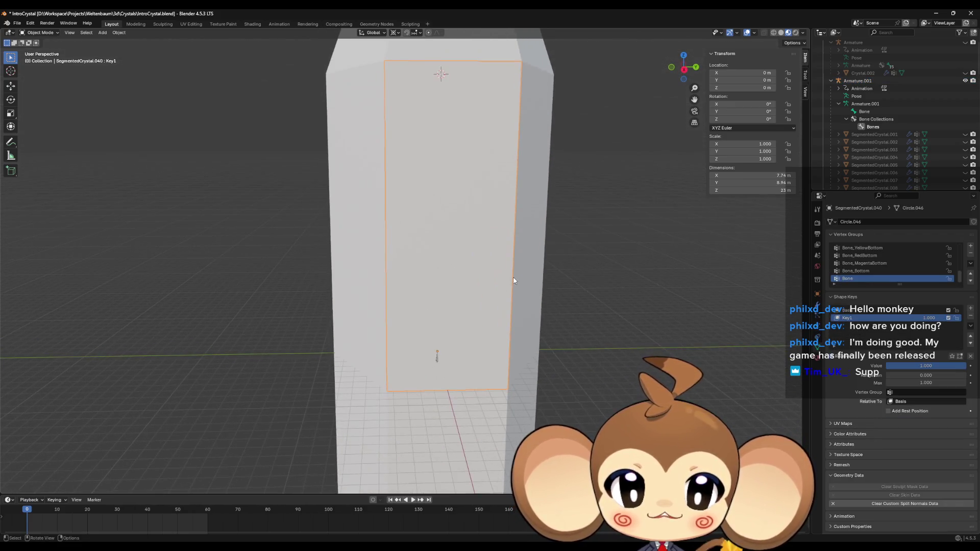
key(Tab)
click(405, 404)
mouse_move(405, 403)
middle_down()
mouse_move(485, 286)
mouse_move(546, 168)
mouse_move(572, 153)
mouse_move(619, 160)
mouse_move(705, 380)
middle_up()
middle_drag(663, 244, 689, 225)
scroll(886, 140, down, 10)
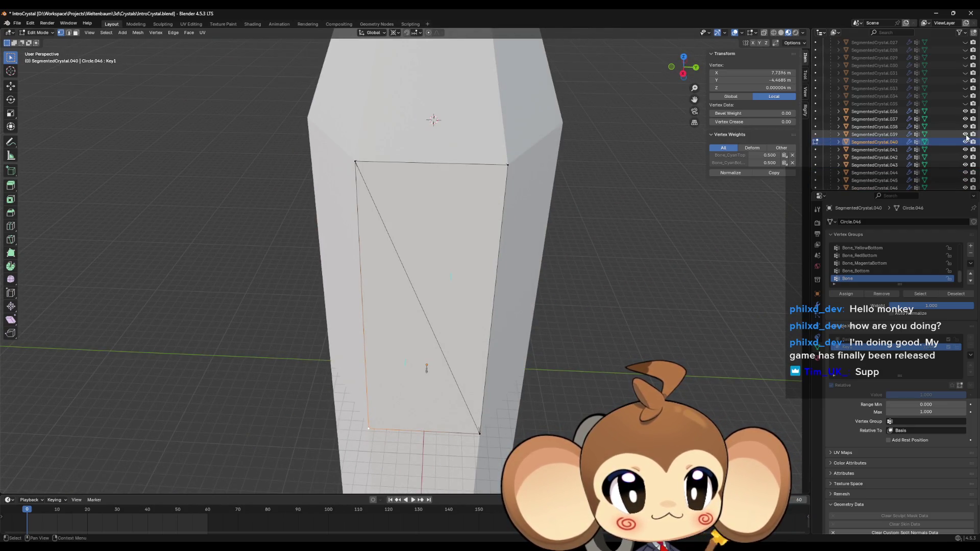
- Hide SegmentedCrystal.036 to .039 and isolate the segment in local view
drag(965, 135, 966, 111)
middle_drag(568, 151, 607, 154)
key(KP_Divide)
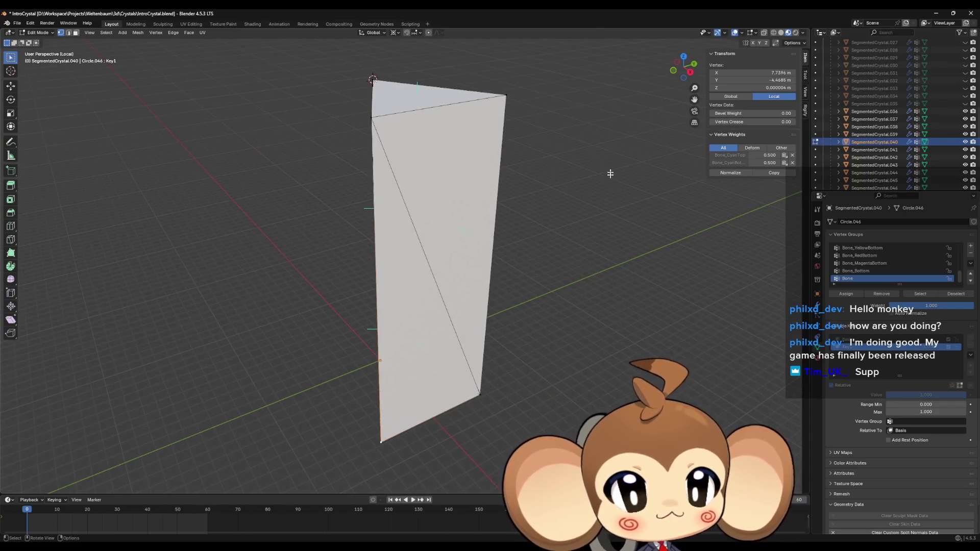
scroll(547, 202, down, 3)
mouse_move(547, 201)
middle_down()
mouse_move(611, 230)
mouse_move(460, 260)
mouse_move(458, 312)
mouse_move(545, 319)
middle_up()
- Select all of the segment's geometry and switch to the Basis shape key
key(a)
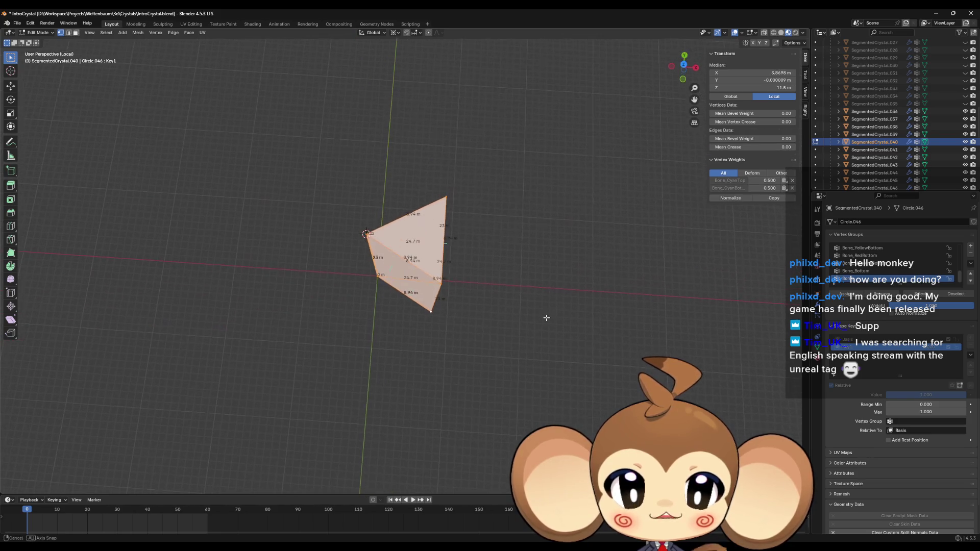
key(grave)
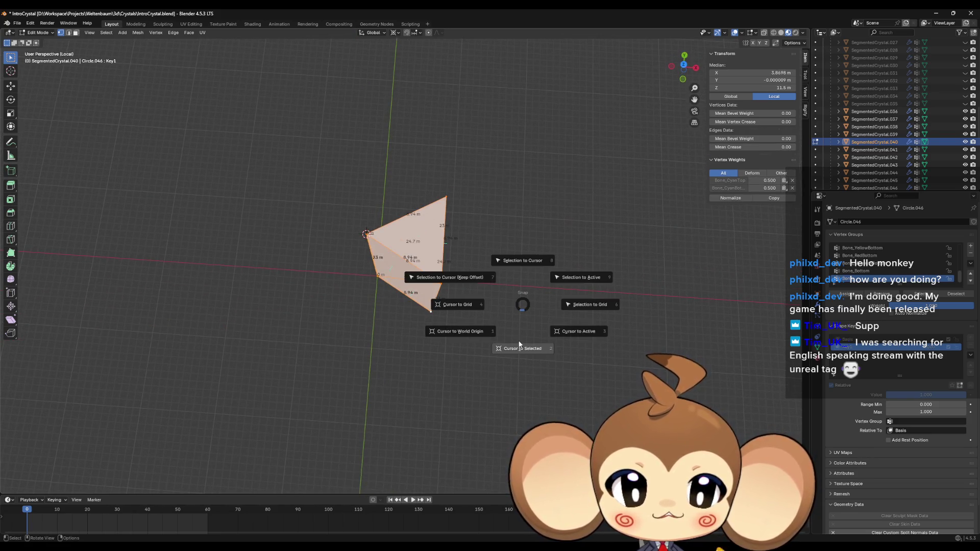
mouse_move(574, 328)
middle_down()
mouse_move(584, 259)
mouse_move(432, 273)
middle_up()
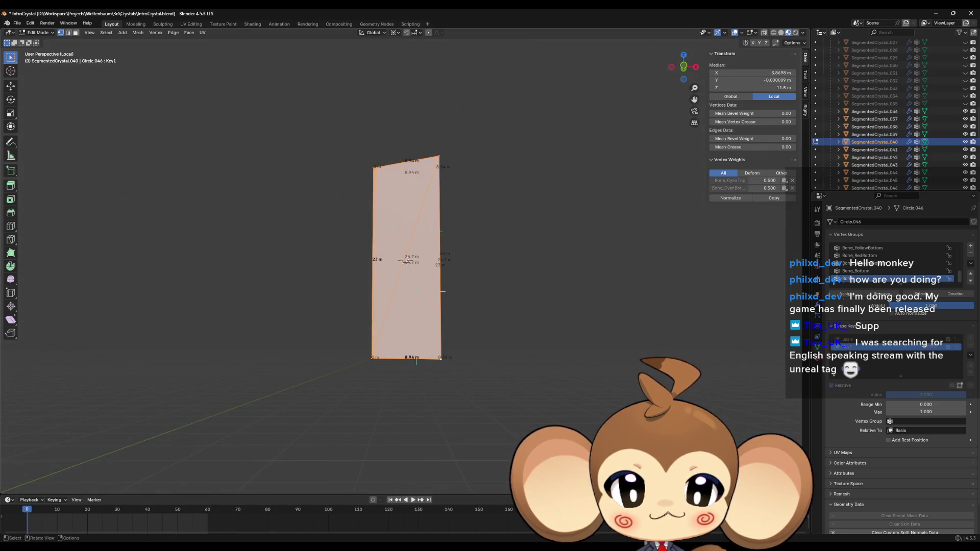
mouse_move(564, 240)
middle_down()
mouse_move(552, 339)
mouse_move(542, 329)
mouse_move(514, 331)
mouse_move(545, 302)
middle_up()
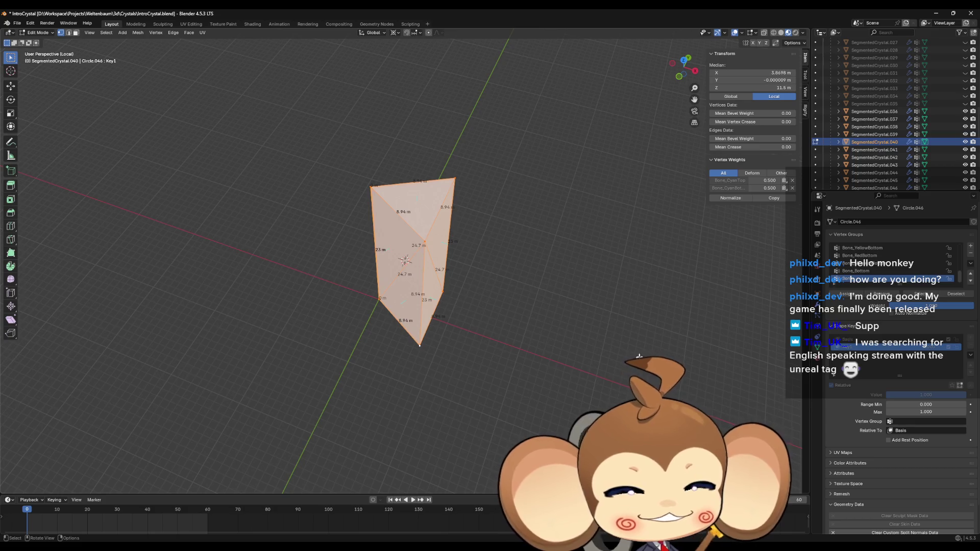
mouse_move(498, 346)
middle_down()
mouse_move(536, 314)
mouse_move(500, 309)
mouse_move(519, 332)
mouse_move(505, 291)
mouse_move(532, 328)
mouse_move(506, 295)
mouse_move(524, 260)
mouse_move(514, 322)
mouse_move(547, 297)
mouse_move(541, 365)
mouse_move(553, 332)
middle_up()
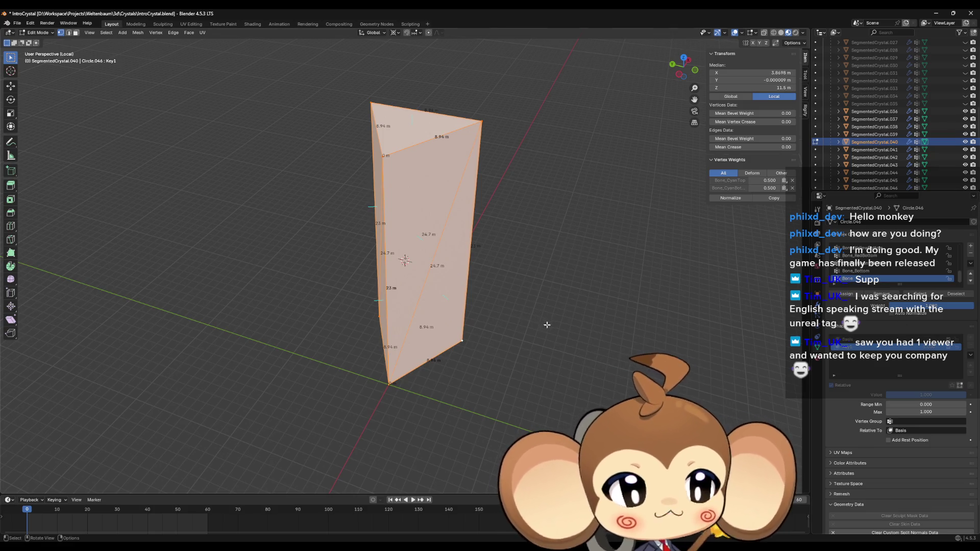
mouse_move(547, 324)
middle_down()
mouse_move(545, 344)
mouse_move(592, 294)
middle_up()
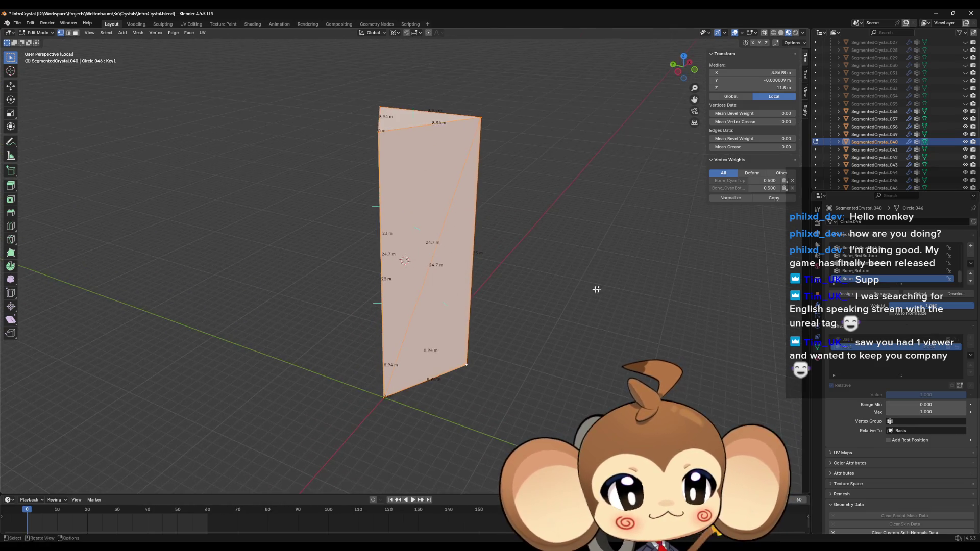
click(897, 340)
- Snap the 3D cursor to the selection on both the Basis and Key1 shape keys
key(shift+s)
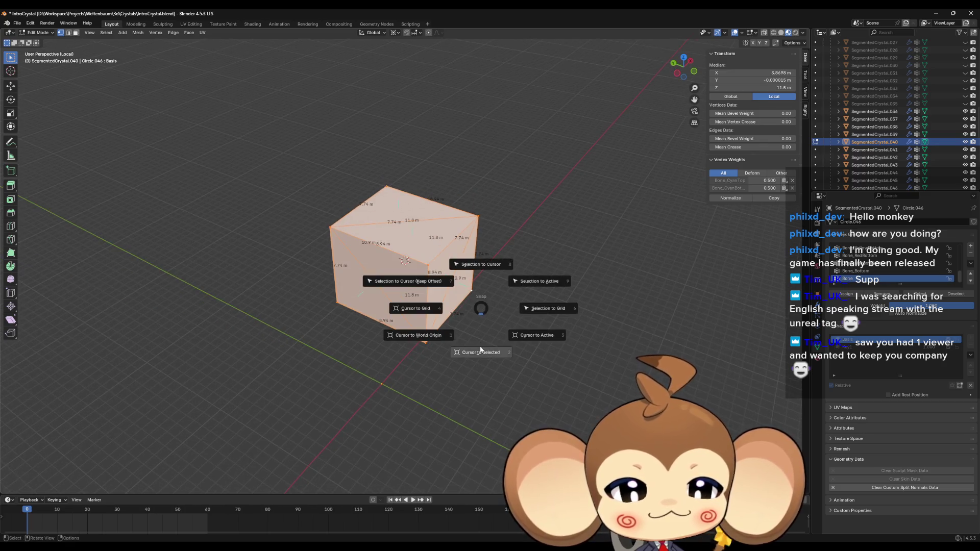
click(481, 354)
mouse_move(482, 354)
middle_down()
mouse_move(552, 376)
mouse_move(507, 363)
mouse_move(498, 348)
middle_up()
click(897, 348)
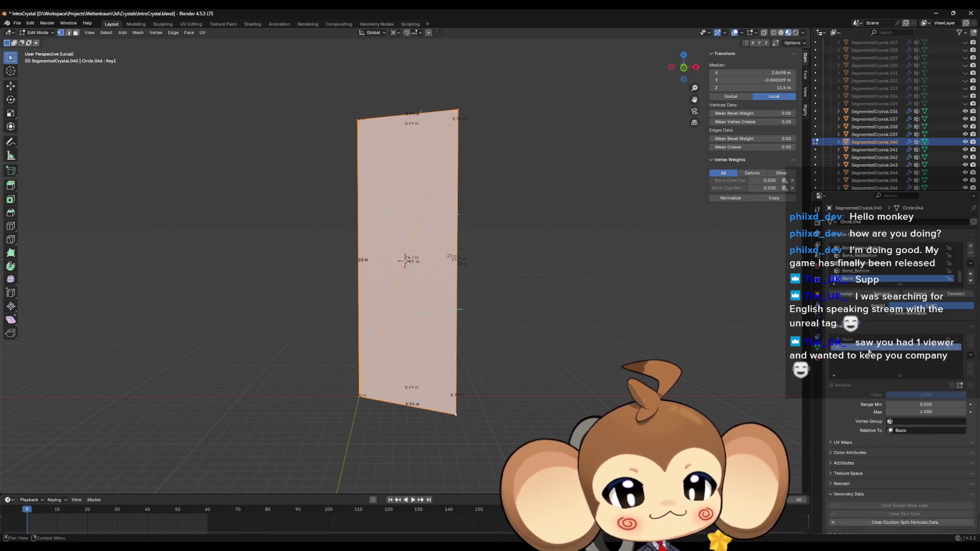
key(shift+s)
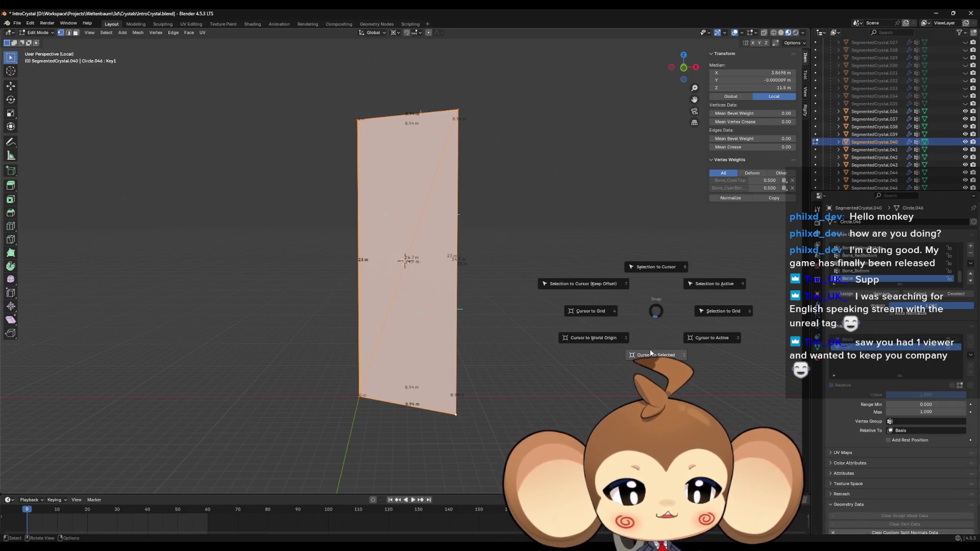
click(650, 352)
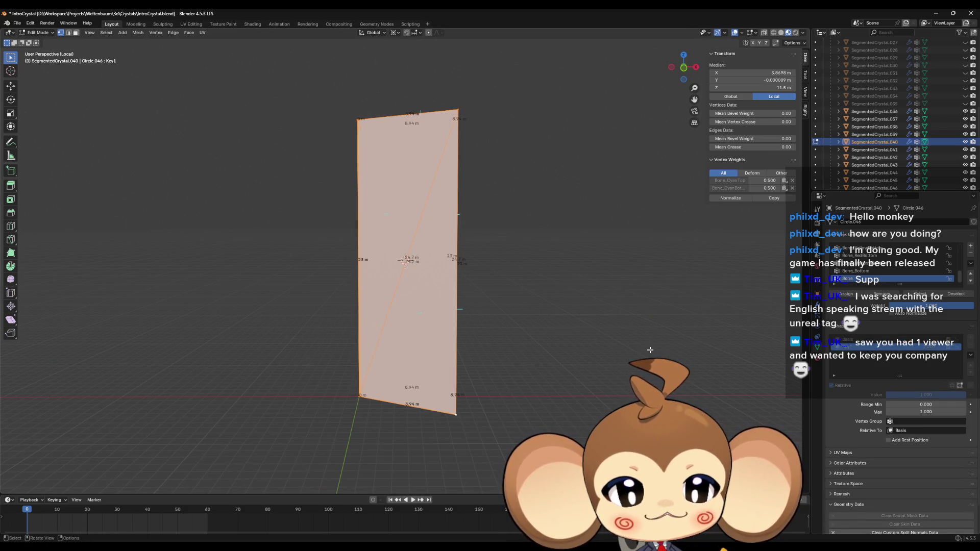
click(868, 340)
key(shift+s)
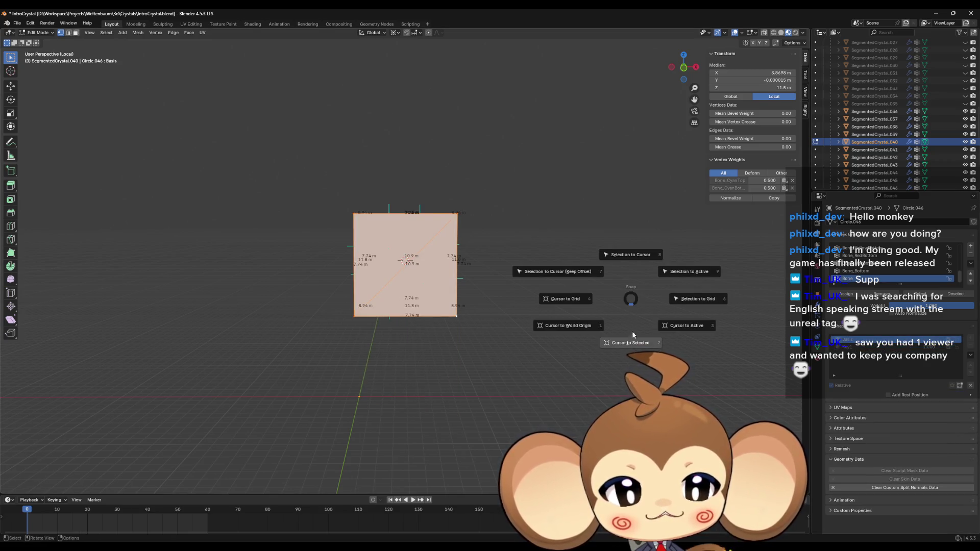
click(616, 349)
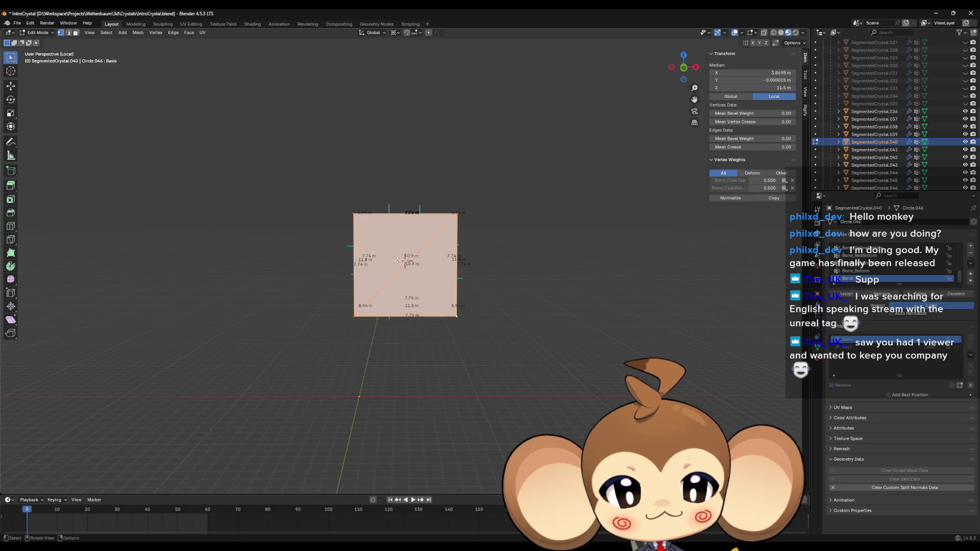
- Scale the Basis cube about 1.156 along the X axis
mouse_move(465, 300)
middle_down()
mouse_move(599, 403)
mouse_move(577, 358)
mouse_move(572, 388)
mouse_move(567, 324)
mouse_move(512, 365)
mouse_move(540, 403)
mouse_move(527, 422)
mouse_move(529, 379)
middle_up()
middle_drag(385, 367, 487, 274)
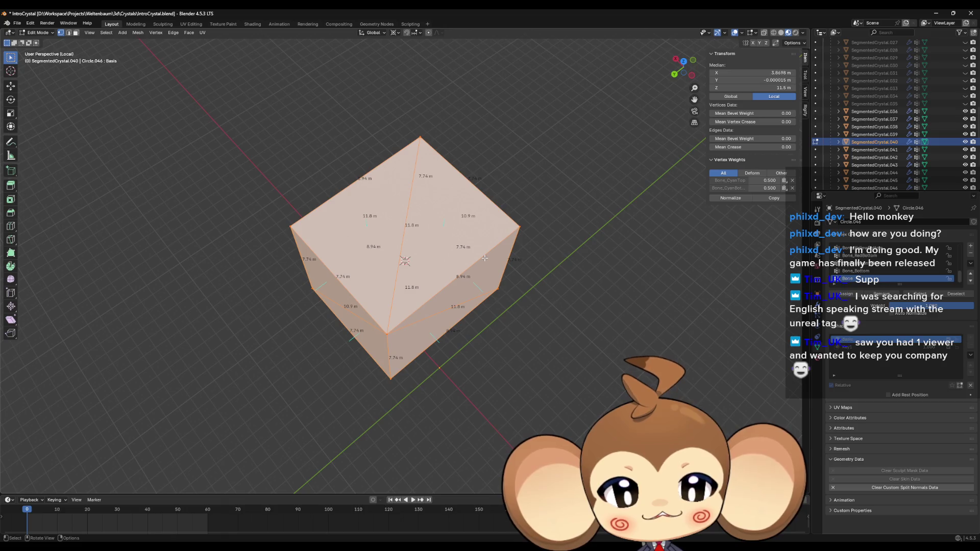
mouse_move(485, 258)
middle_down()
mouse_move(541, 214)
mouse_move(540, 245)
middle_up()
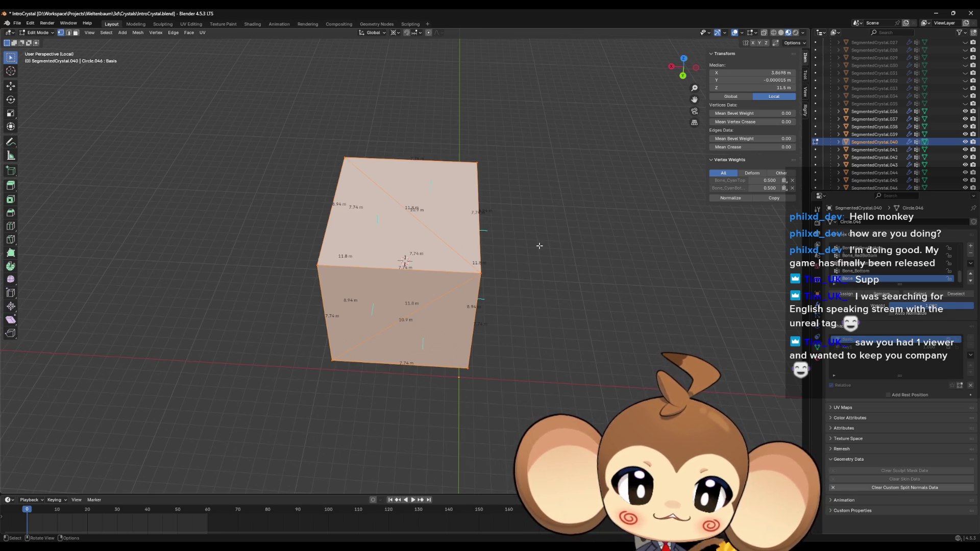
mouse_move(540, 245)
middle_down()
mouse_move(512, 235)
mouse_move(440, 313)
mouse_move(427, 281)
middle_up()
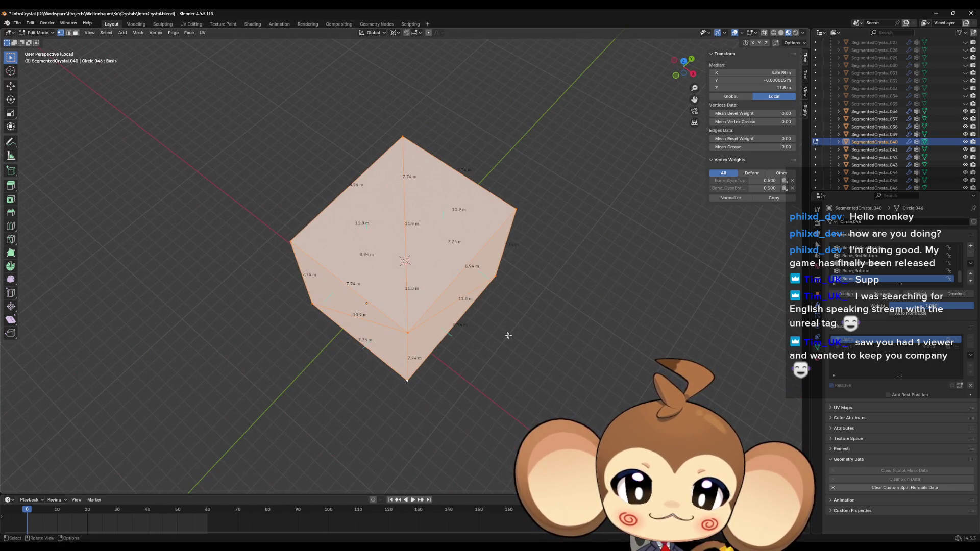
middle_drag(508, 336, 519, 310)
mouse_move(556, 278)
middle_down()
mouse_move(565, 269)
mouse_move(390, 210)
middle_up()
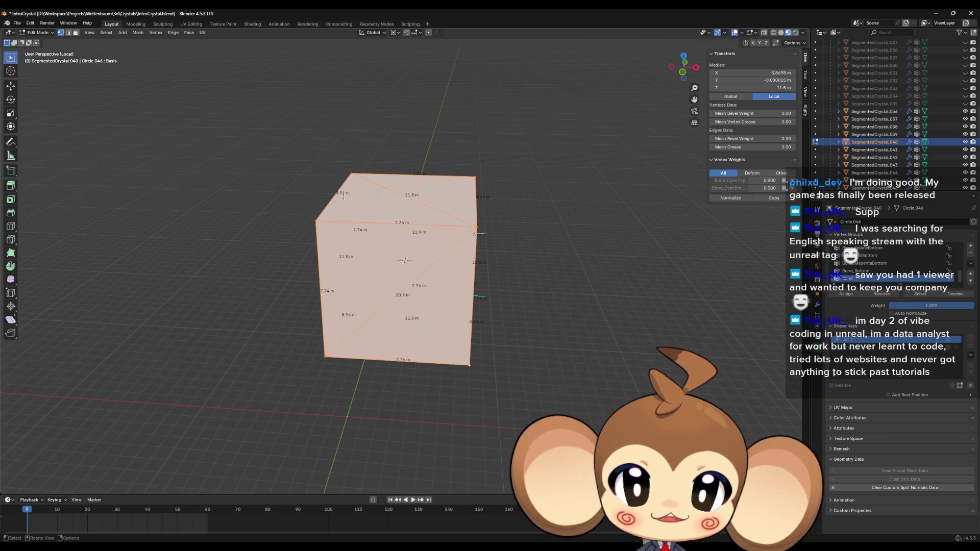
middle_drag(322, 355, 337, 288)
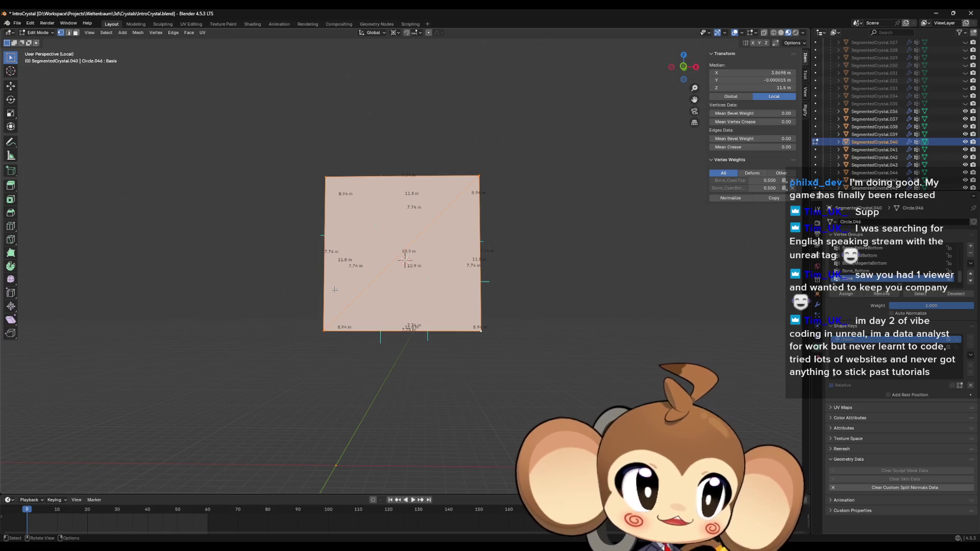
mouse_move(335, 289)
middle_down()
mouse_move(390, 344)
mouse_move(389, 384)
mouse_move(427, 372)
mouse_move(443, 405)
mouse_move(501, 354)
mouse_move(466, 374)
mouse_move(397, 342)
mouse_move(450, 386)
middle_up()
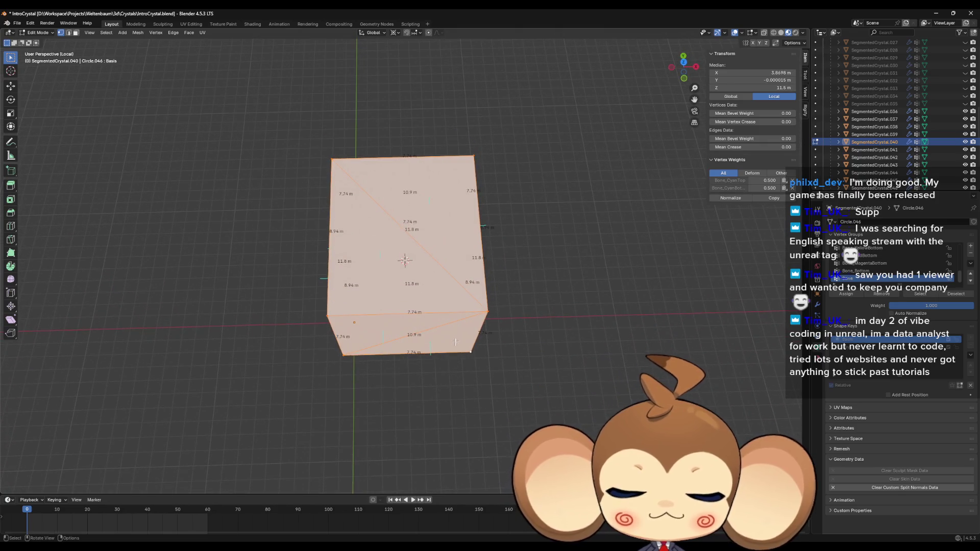
key(s)
key(x)
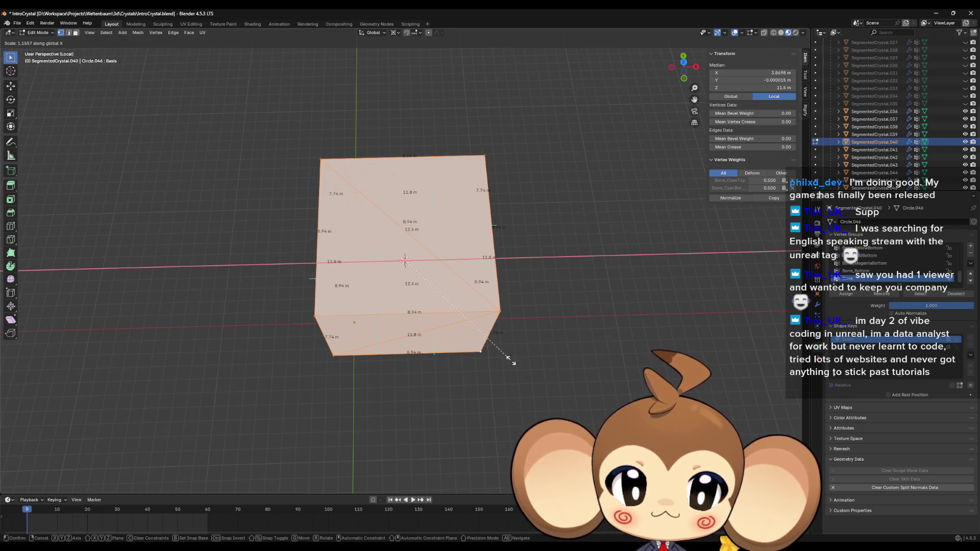
click(512, 361)
- Deselect the mesh and switch to the Key1 prism shape key
mouse_move(570, 362)
middle_down()
mouse_move(573, 336)
mouse_move(564, 369)
mouse_move(621, 301)
middle_up()
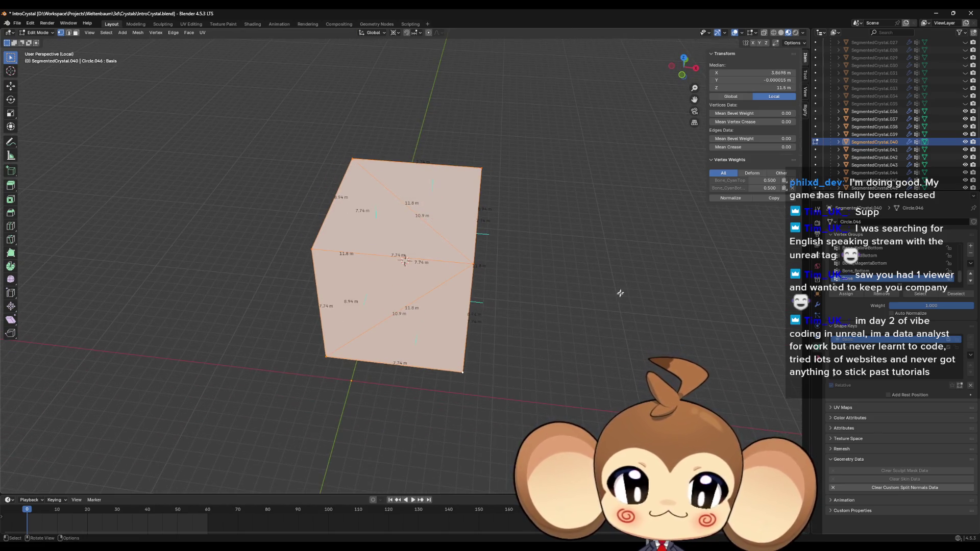
click(761, 296)
click(854, 348)
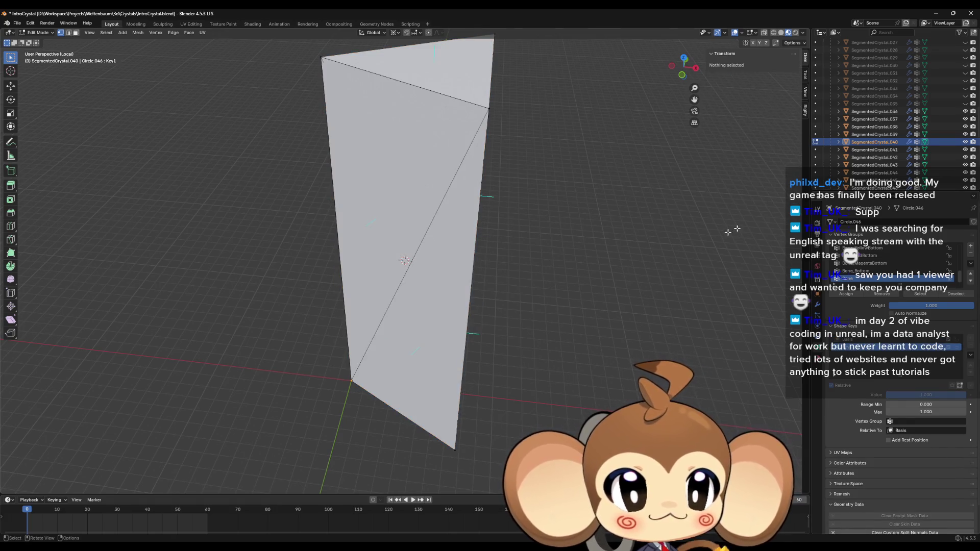
- Leave local view, undo the last change, and orbit to see the whole crystal
key(KP_Divide)
middle_drag(734, 229, 609, 225)
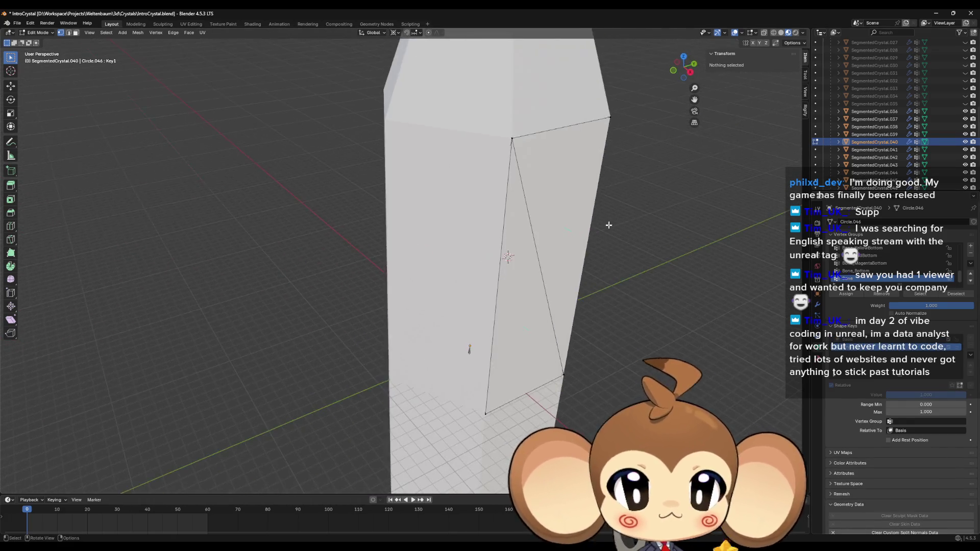
scroll(609, 225, down, 5)
mouse_move(578, 259)
middle_down()
mouse_move(509, 257)
mouse_move(523, 284)
middle_up()
scroll(523, 285, up, 8)
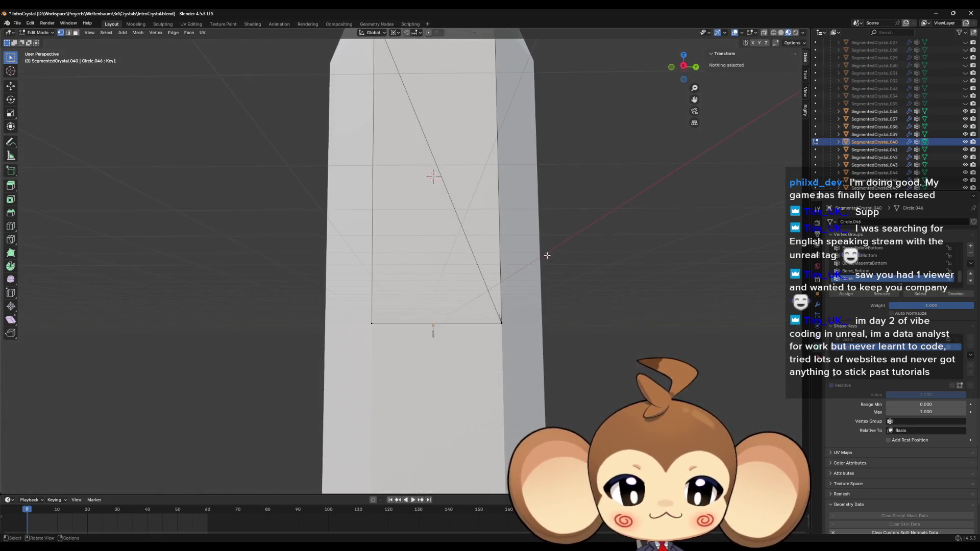
key(ctrl+z)
mouse_move(595, 236)
middle_down()
mouse_move(608, 197)
mouse_move(470, 245)
mouse_move(427, 246)
middle_up()
middle_drag(454, 406, 474, 396)
- Snap to top orthographic view, then isolate the selected part in local view
click(685, 74)
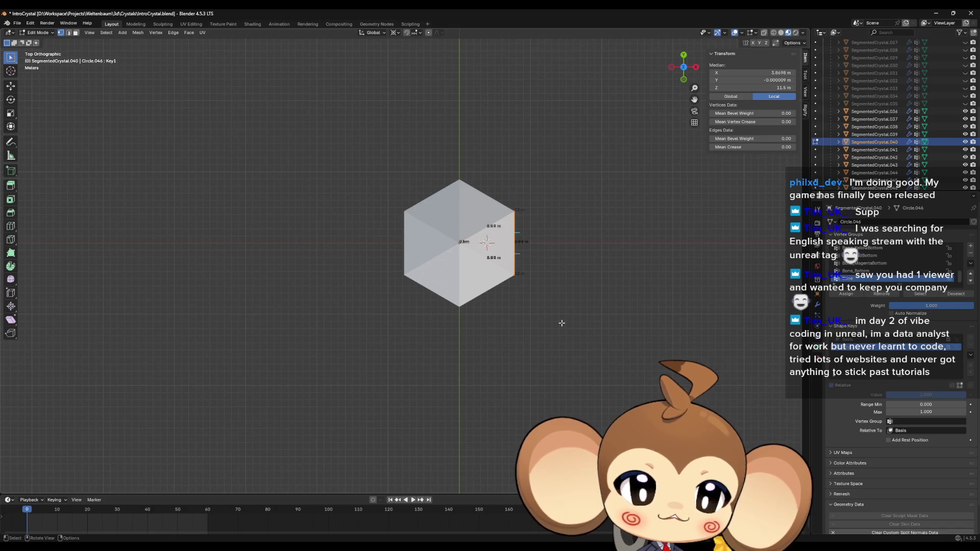
scroll(528, 289, up, 4)
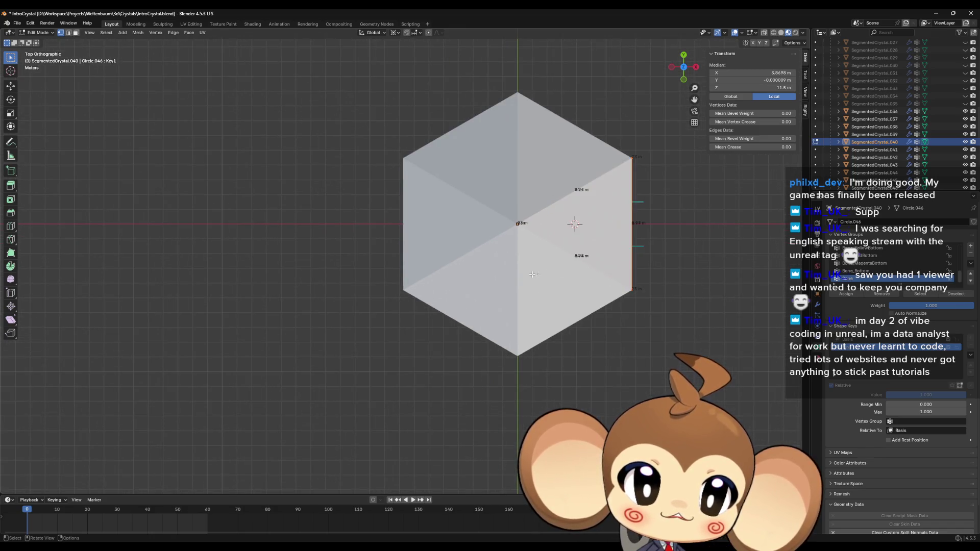
middle_drag(637, 308, 552, 263)
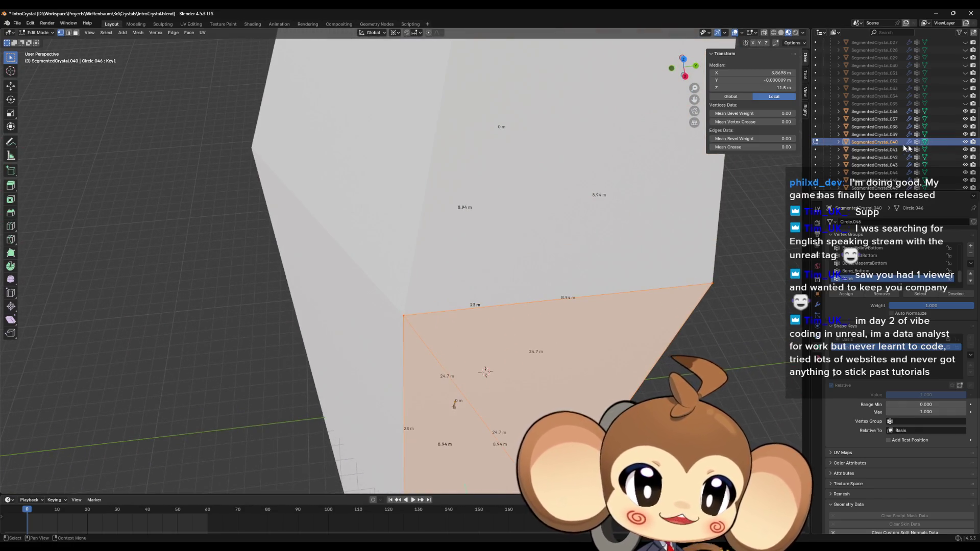
middle_drag(561, 311, 549, 332)
key(KP_Divide)
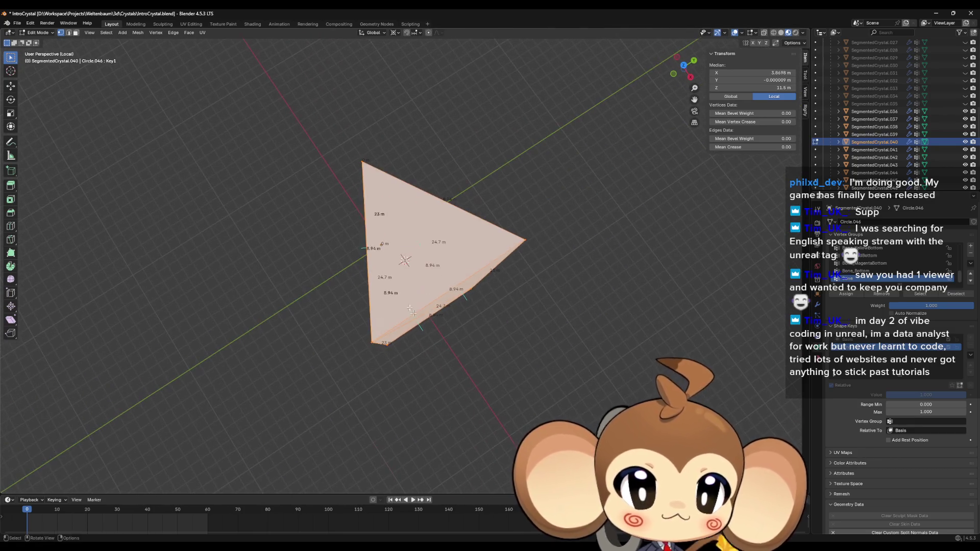
- Switch to Face select and pick the prism's top triangular face
click(75, 32)
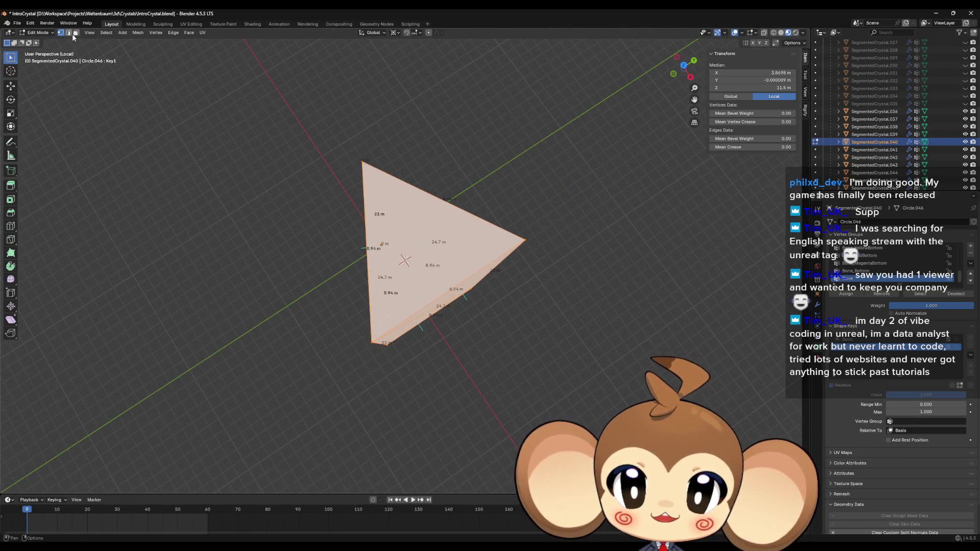
click(448, 272)
mouse_move(449, 272)
middle_down()
mouse_move(552, 260)
mouse_move(569, 265)
mouse_move(569, 281)
mouse_move(434, 220)
middle_up()
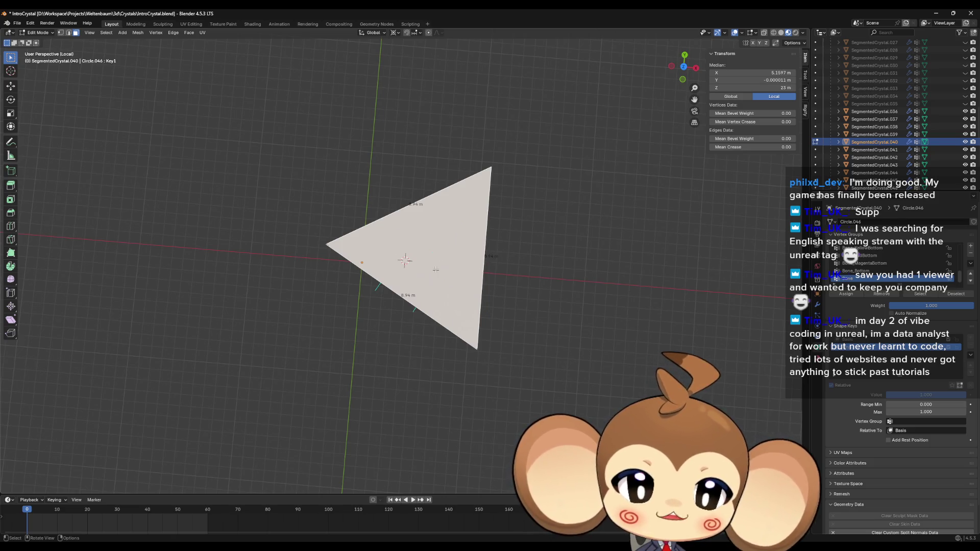
mouse_move(436, 269)
middle_down()
mouse_move(467, 230)
mouse_move(453, 214)
mouse_move(458, 219)
middle_up()
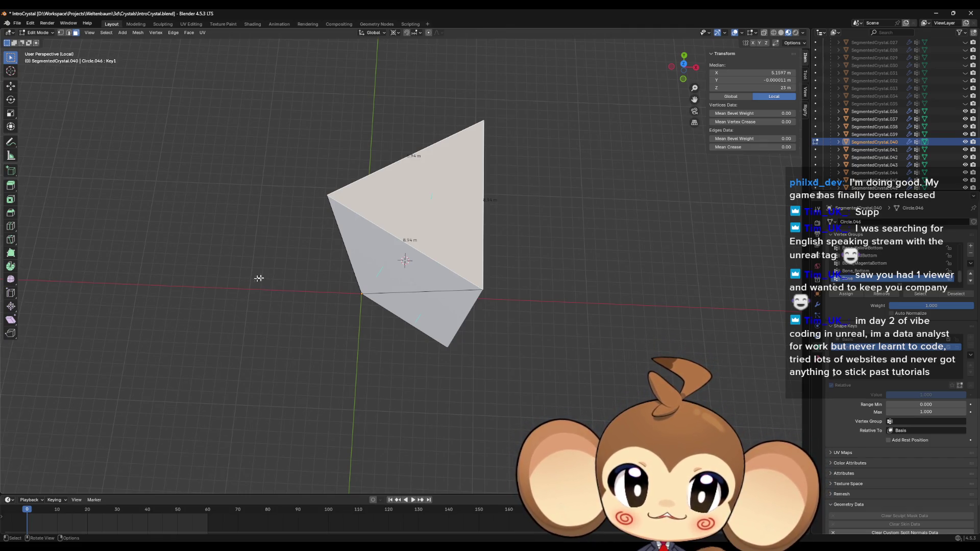
mouse_move(344, 264)
middle_down()
mouse_move(405, 258)
mouse_move(388, 268)
middle_up()
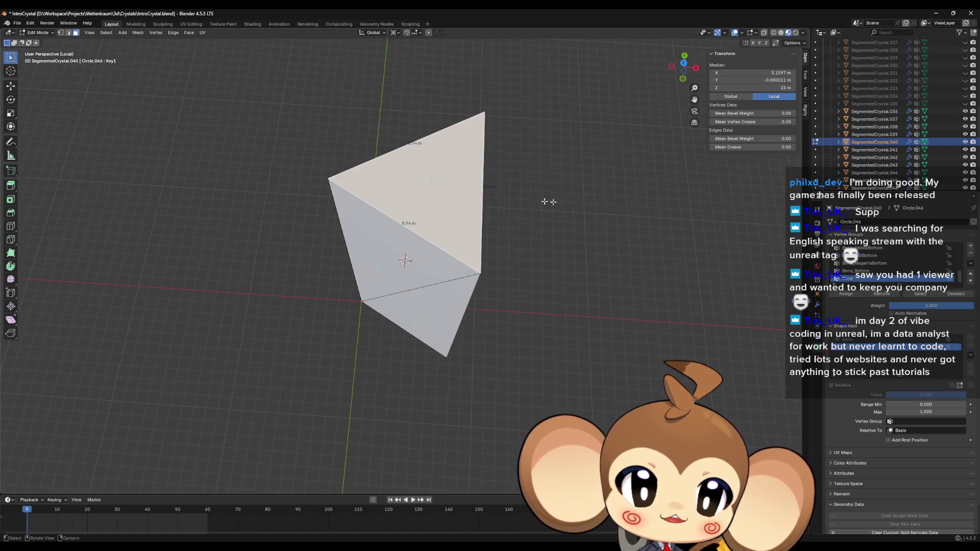
middle_drag(536, 317, 343, 433)
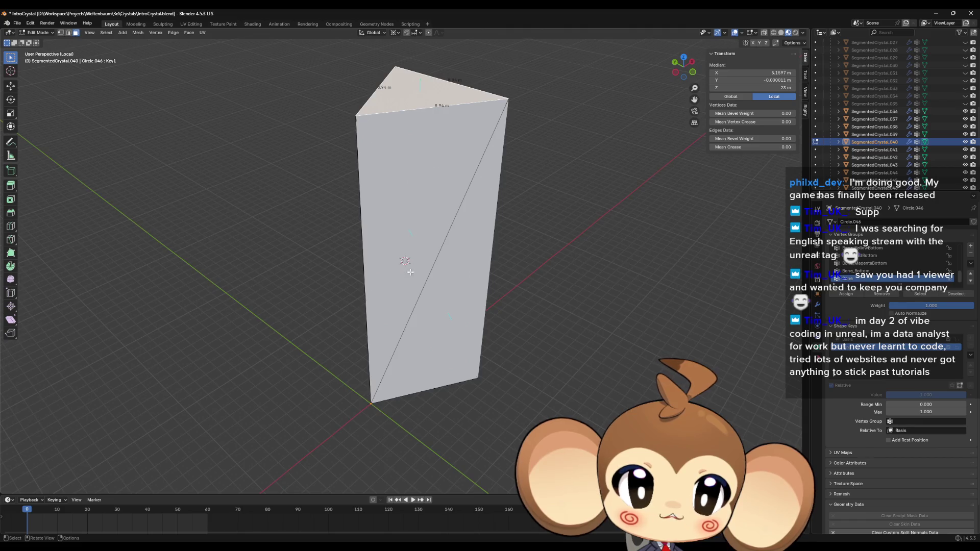
mouse_move(367, 404)
middle_down()
mouse_move(363, 341)
mouse_move(412, 356)
mouse_move(411, 319)
middle_up()
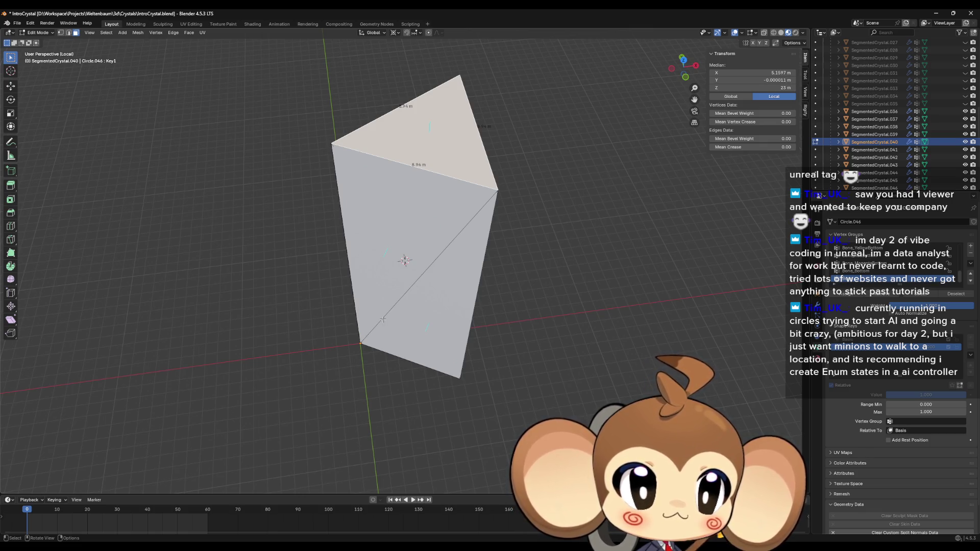
mouse_move(383, 312)
middle_down()
mouse_move(383, 328)
mouse_move(379, 308)
mouse_move(391, 310)
middle_up()
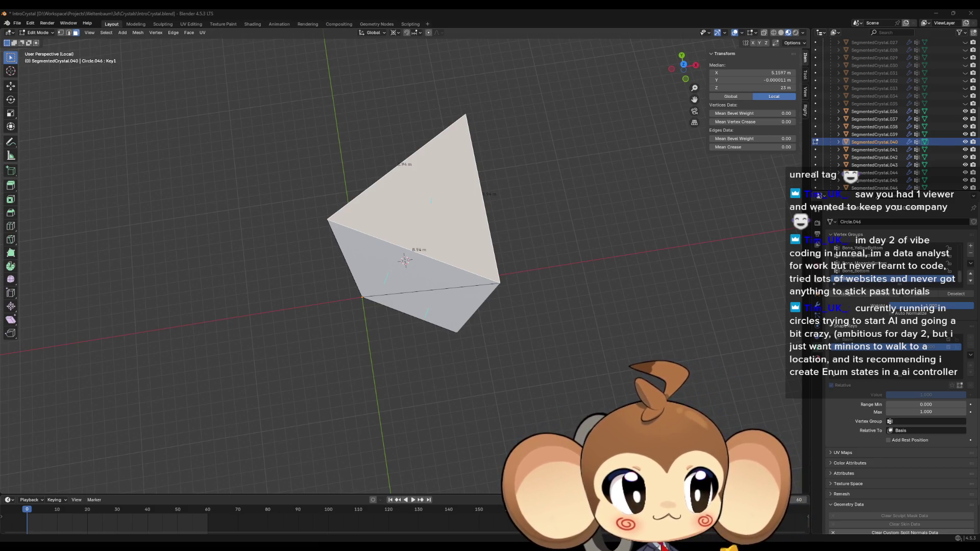
mouse_move(564, 237)
middle_down()
mouse_move(552, 276)
mouse_move(552, 263)
middle_up()
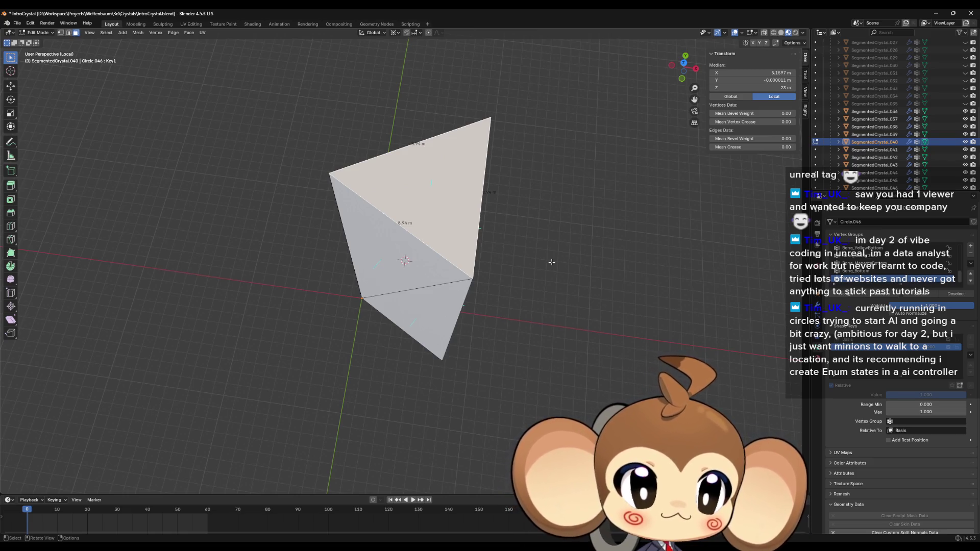
mouse_move(559, 266)
middle_down()
mouse_move(526, 236)
mouse_move(521, 284)
mouse_move(508, 300)
mouse_move(514, 292)
middle_up()
- Switch to Vertex select and select one top vertex of the Key1 prism
click(459, 274)
click(429, 266)
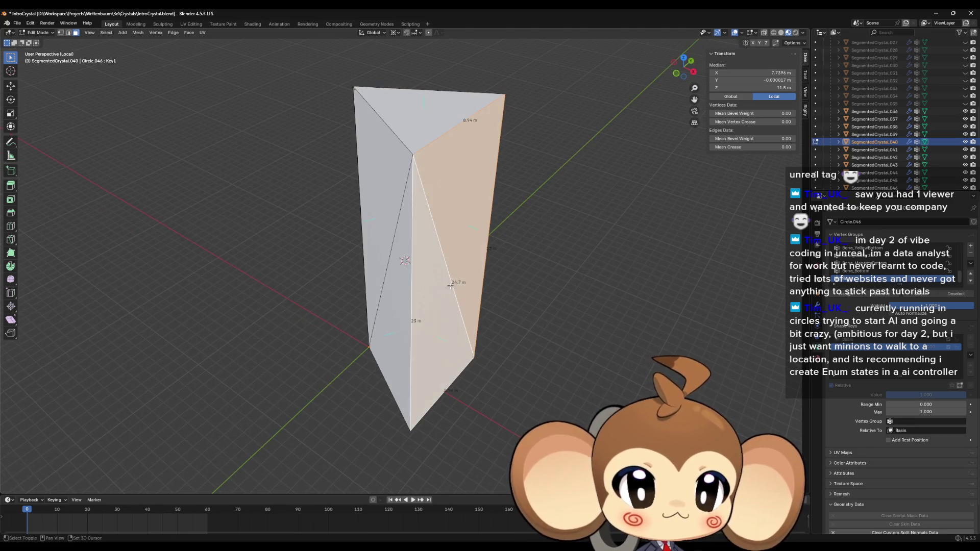
mouse_move(429, 266)
middle_down()
mouse_move(569, 324)
mouse_move(565, 351)
mouse_move(576, 294)
mouse_move(506, 284)
middle_up()
click(60, 32)
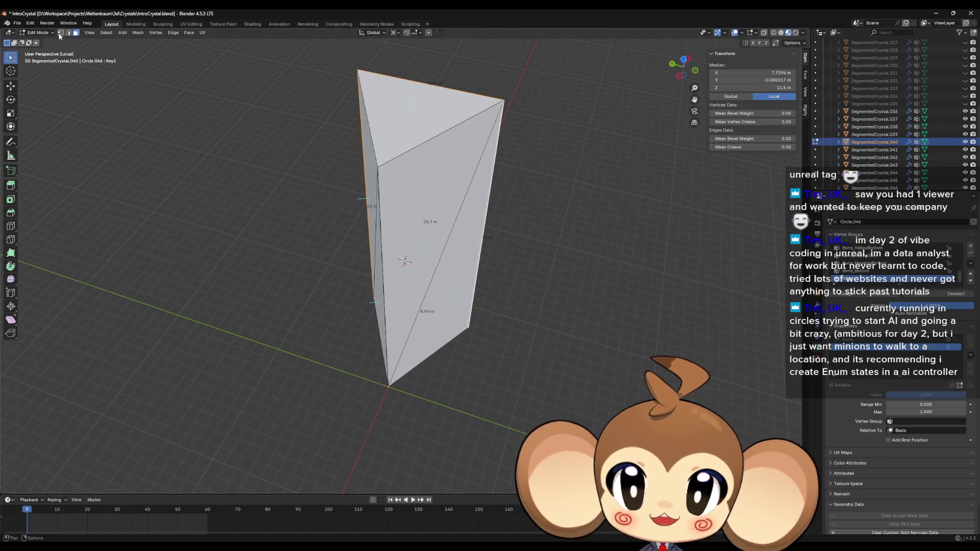
click(368, 168)
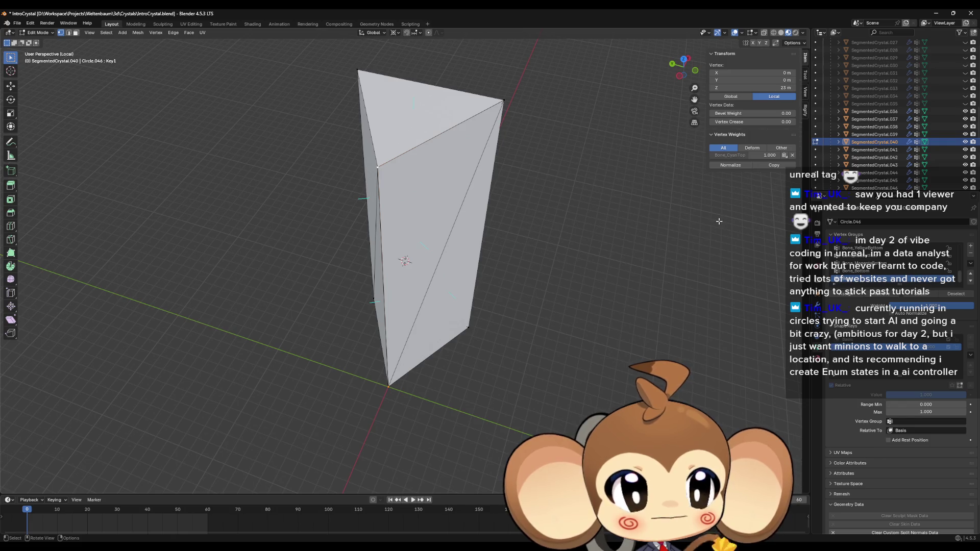
middle_drag(516, 283, 551, 256)
- Move the vertex to X 0, Y 0, Z 23 to form a point, then switch to Basis
key(g)
click(695, 259)
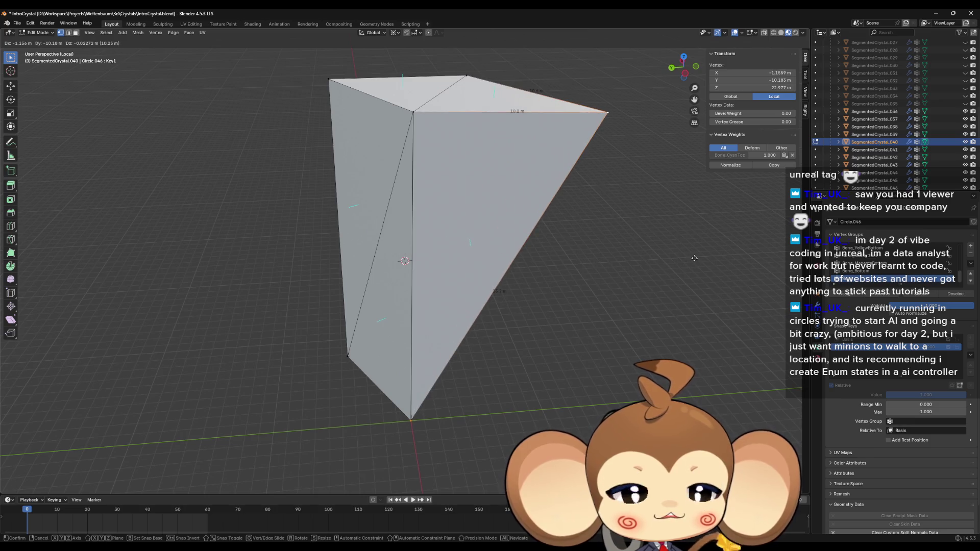
mouse_move(691, 256)
middle_down()
mouse_move(594, 263)
mouse_move(562, 306)
mouse_move(524, 263)
mouse_move(352, 226)
middle_up()
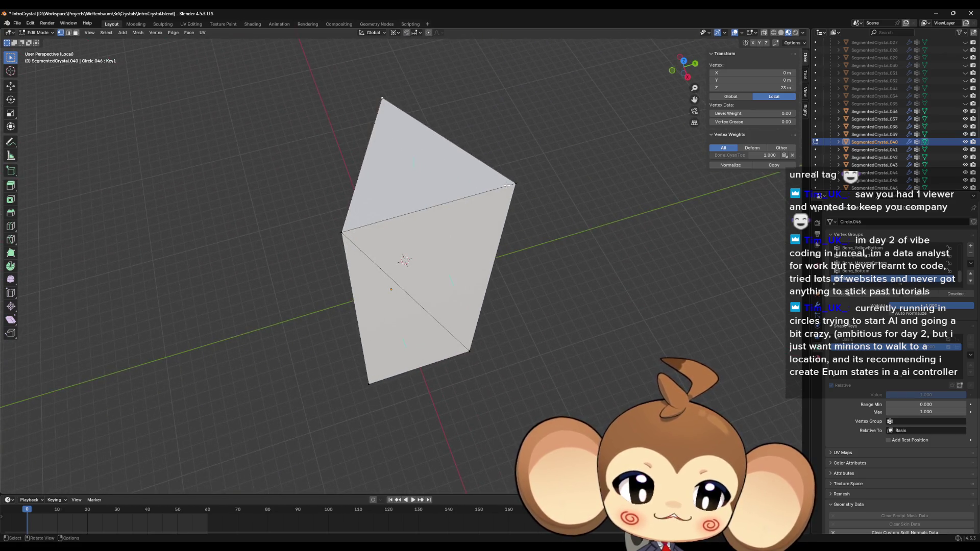
middle_drag(510, 185, 480, 230)
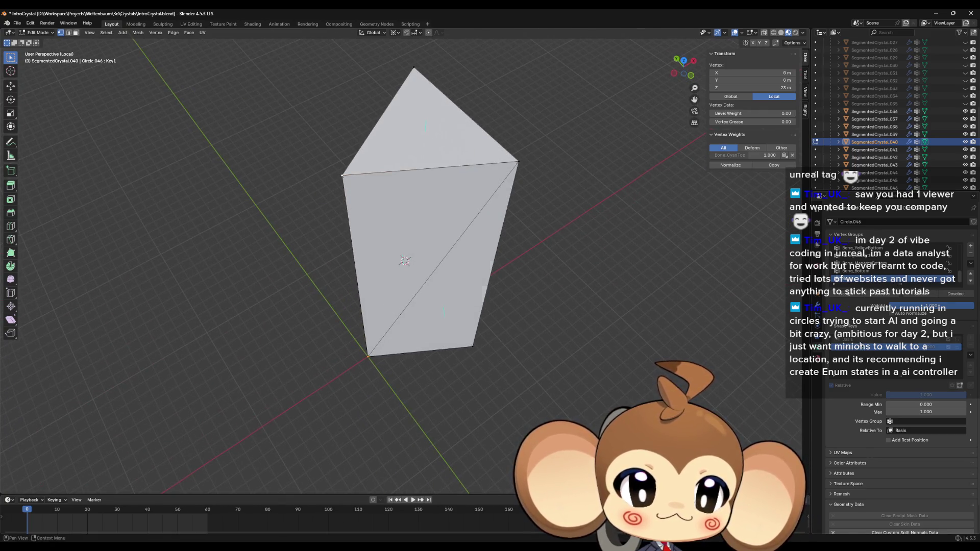
click(860, 340)
mouse_move(582, 345)
middle_down()
mouse_move(637, 376)
mouse_move(554, 357)
mouse_move(429, 167)
middle_up()
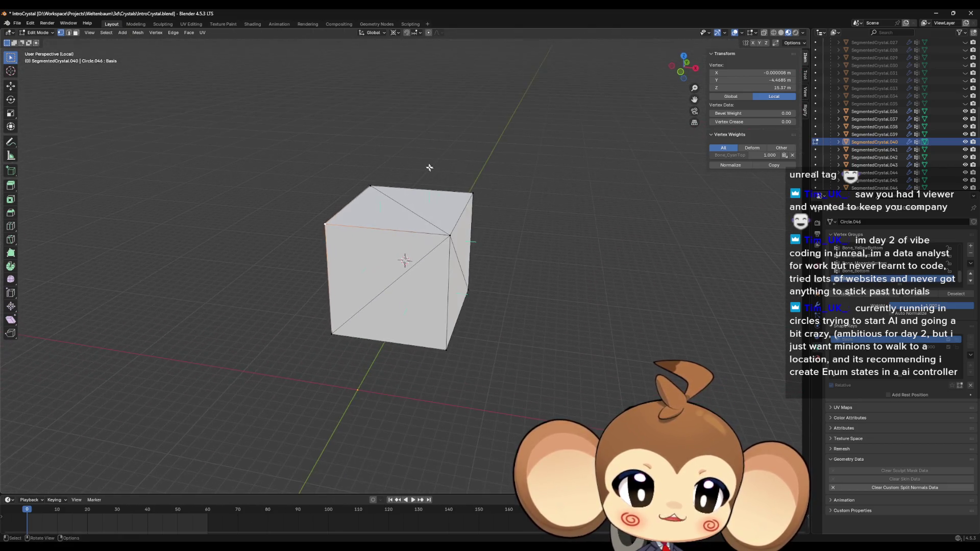
drag(429, 160, 540, 382)
middle_drag(508, 275, 496, 309)
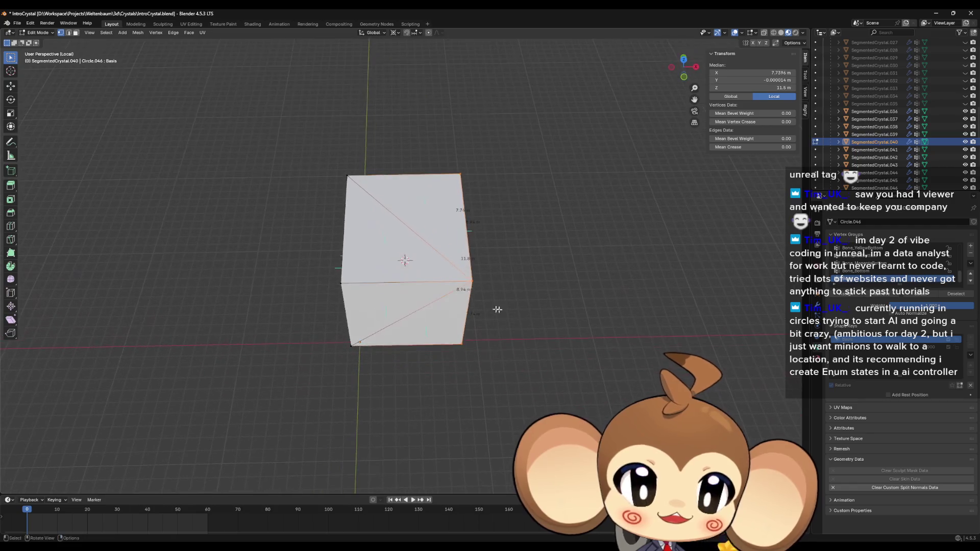
key(a)
mouse_move(579, 328)
middle_down()
mouse_move(579, 295)
mouse_move(546, 310)
mouse_move(552, 321)
middle_up()
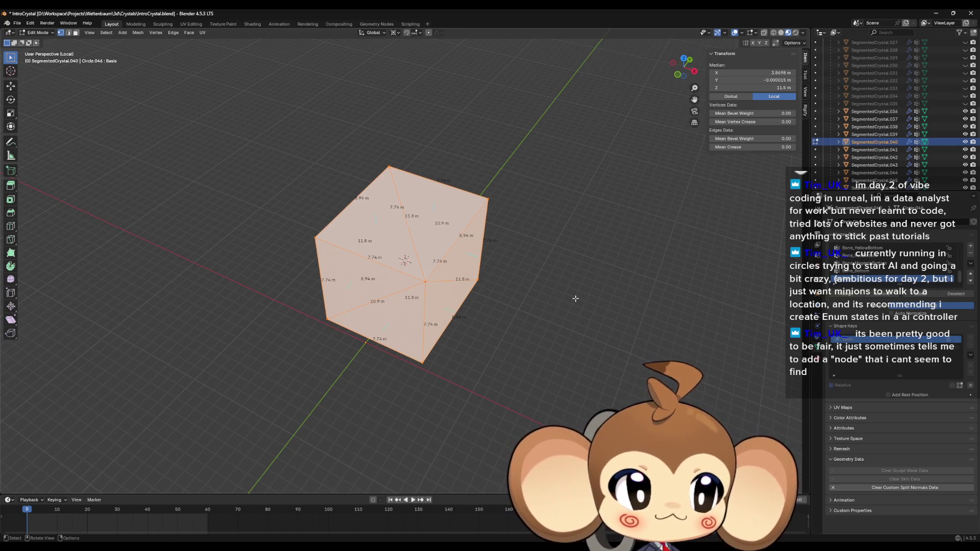
scroll(576, 298, up, 1)
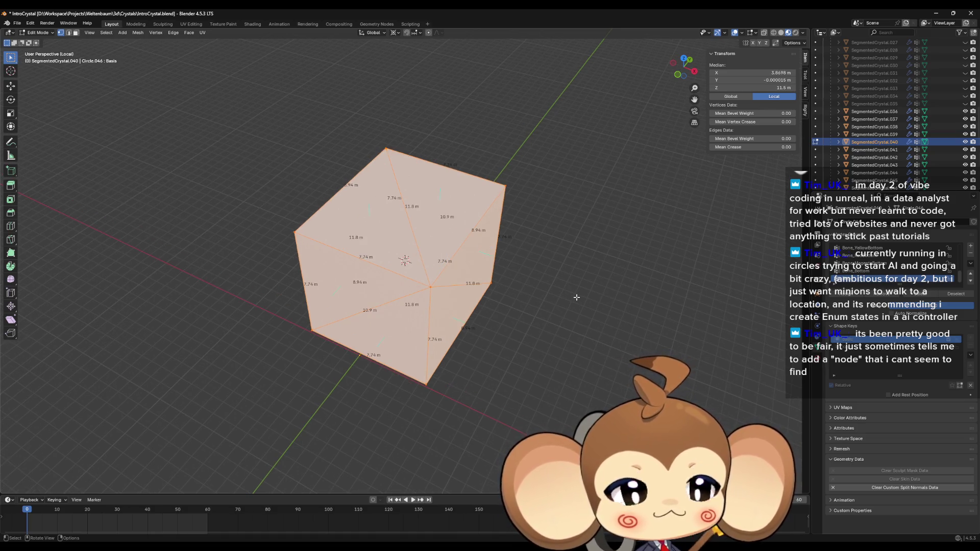
mouse_move(577, 297)
middle_down()
mouse_move(568, 300)
mouse_move(620, 279)
middle_up()
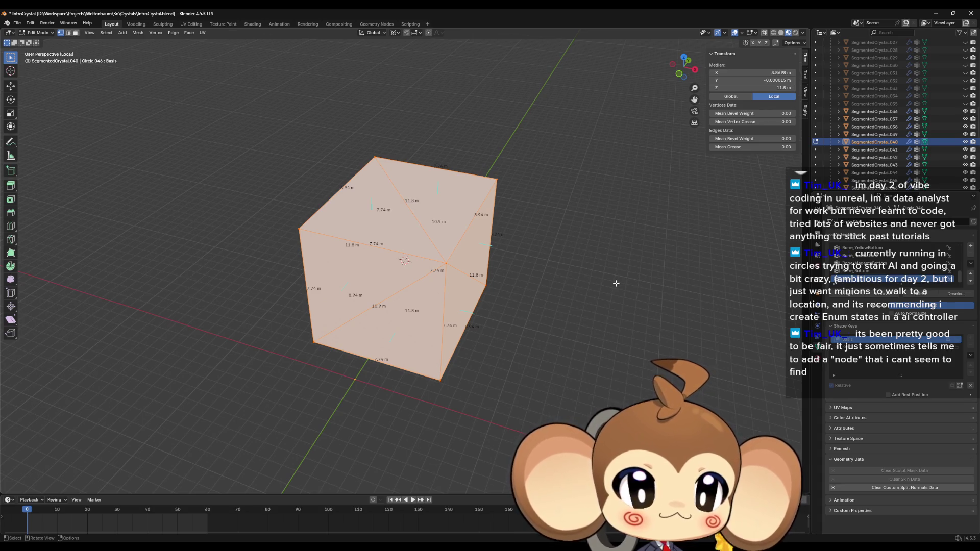
key(KP_4)
key(KP_4)
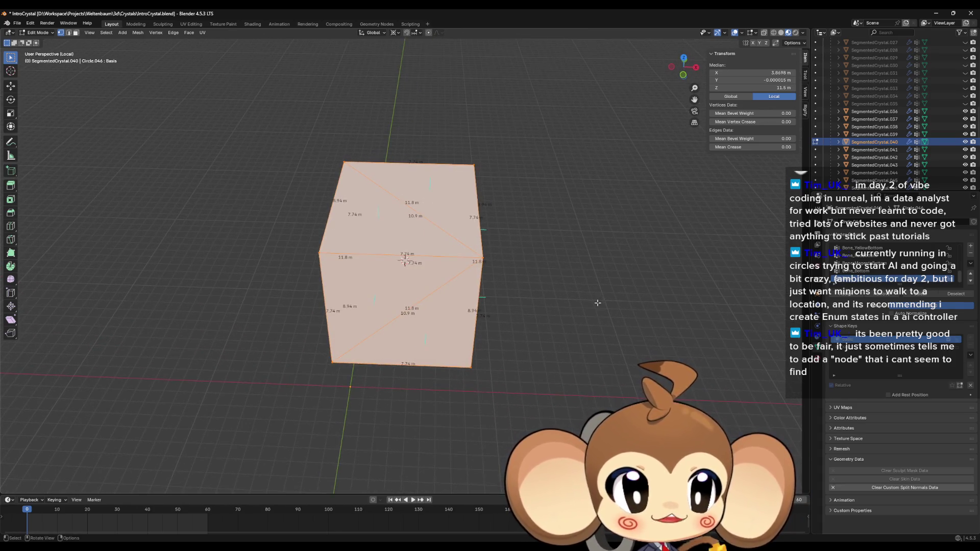
key(KP_6)
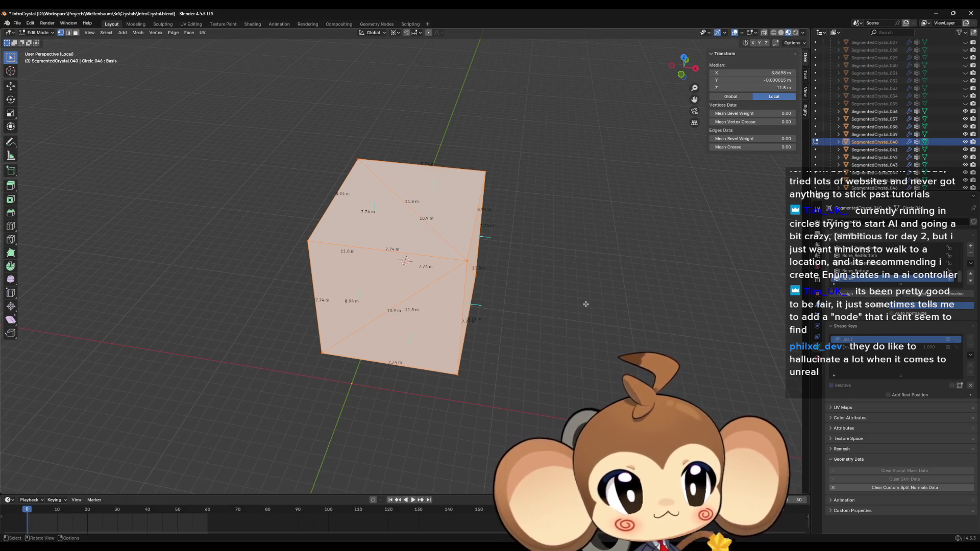
middle_drag(584, 304, 584, 290)
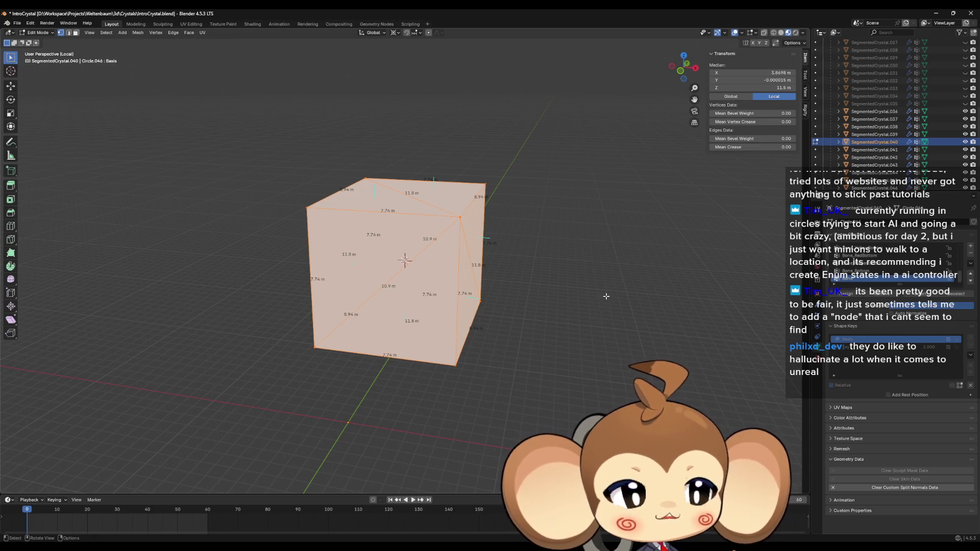
mouse_move(597, 301)
middle_down()
mouse_move(590, 312)
mouse_move(592, 301)
middle_up()
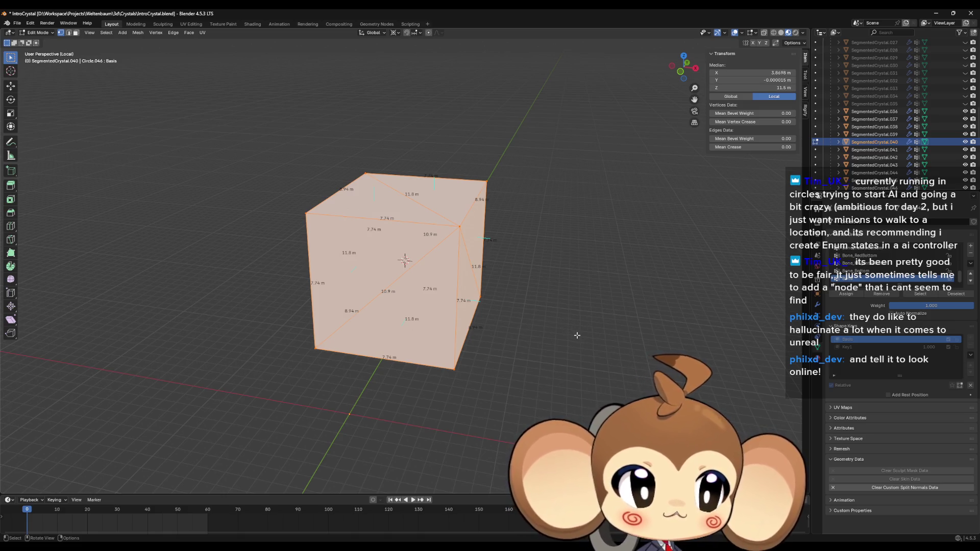
mouse_move(582, 282)
middle_down()
mouse_move(533, 278)
mouse_move(510, 299)
mouse_move(512, 326)
mouse_move(477, 342)
mouse_move(499, 328)
mouse_move(509, 264)
middle_up()
mouse_move(457, 155)
middle_down()
mouse_move(444, 154)
mouse_move(459, 157)
mouse_move(443, 139)
middle_up()
- Select the cube's right edge and read the bottom-right vertex Y value of -4.4685 m
drag(440, 137, 510, 417)
middle_drag(510, 357, 516, 388)
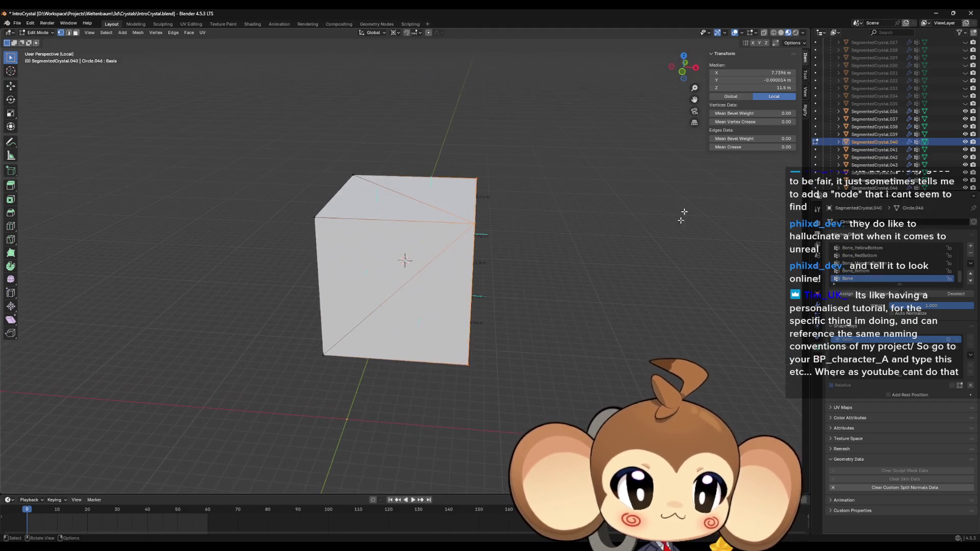
click(750, 72)
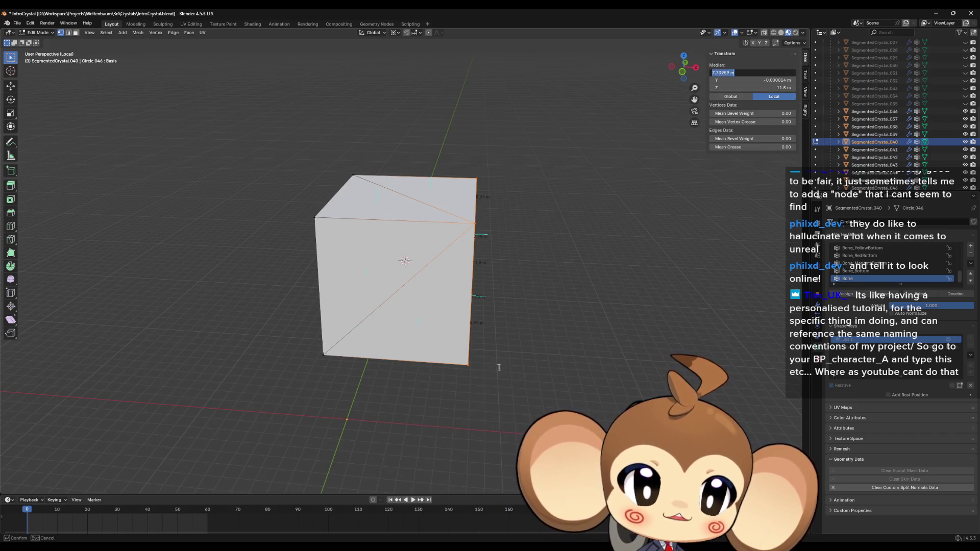
mouse_move(468, 373)
middle_down()
mouse_move(473, 409)
mouse_move(448, 425)
mouse_move(515, 398)
mouse_move(451, 375)
mouse_move(469, 387)
mouse_move(429, 396)
mouse_move(436, 431)
mouse_move(460, 365)
mouse_move(429, 368)
mouse_move(572, 358)
middle_up()
key(a)
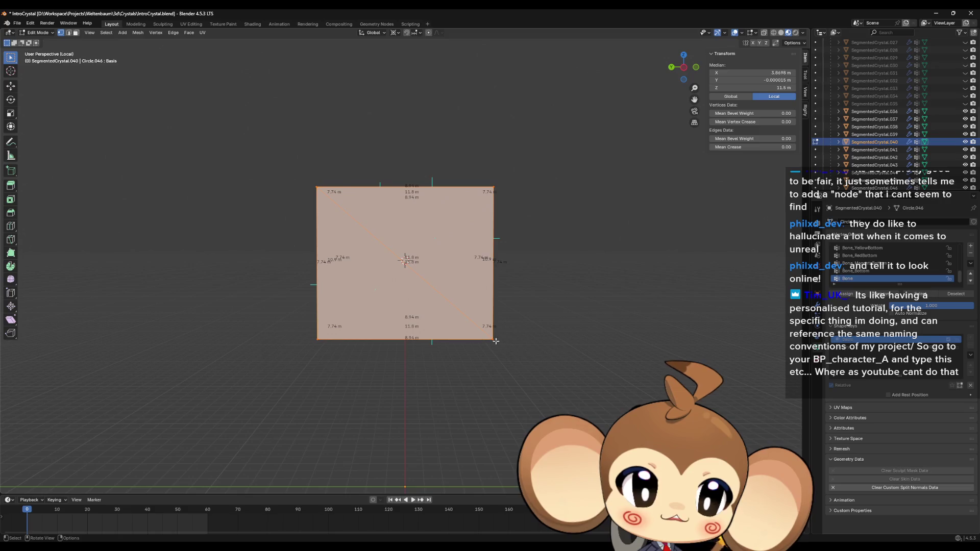
click(492, 340)
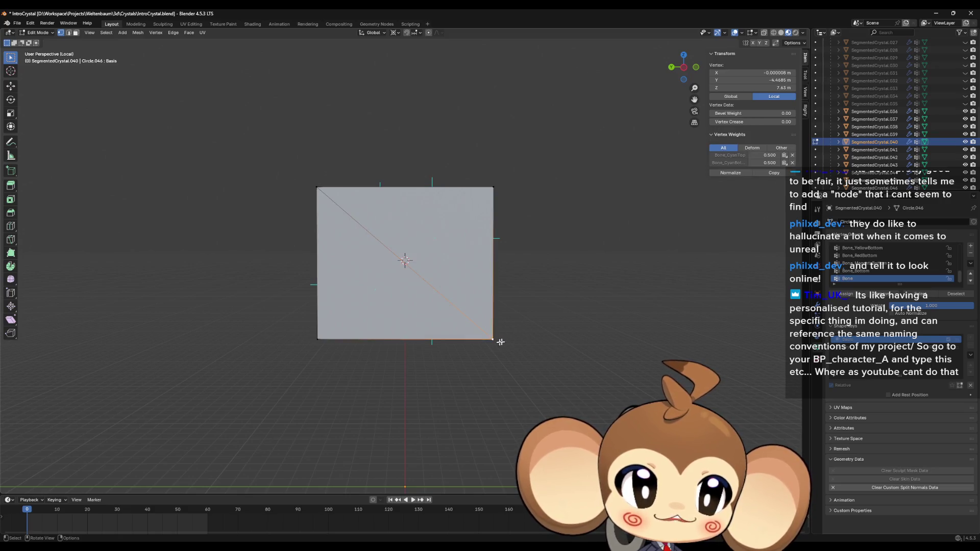
click(765, 82)
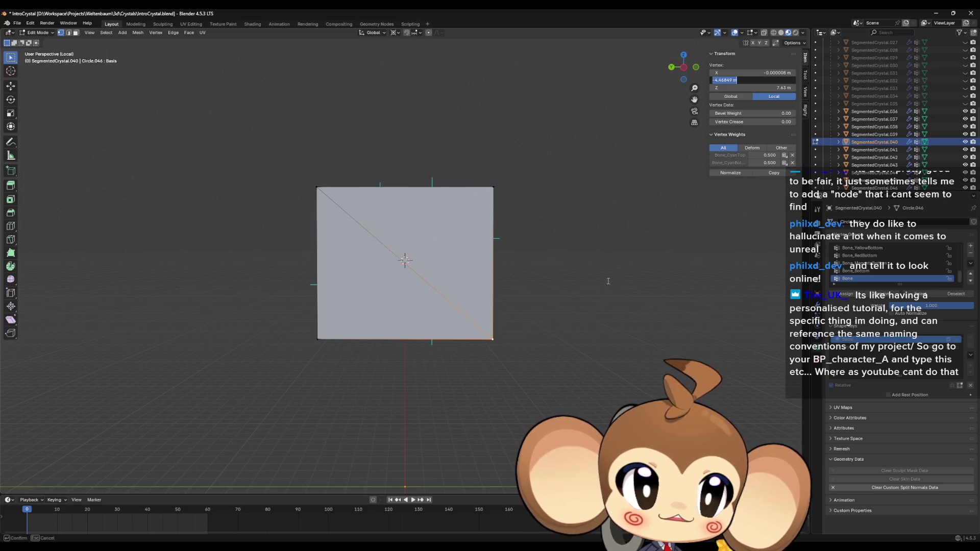
key(Return)
- Select the right face, set its Median X to -4.46849*-2 (8.937 m), then select all
mouse_move(609, 281)
middle_down()
mouse_move(637, 285)
mouse_move(464, 258)
mouse_move(526, 337)
middle_up()
shift+click(498, 316)
shift+click(502, 191)
shift+click(421, 203)
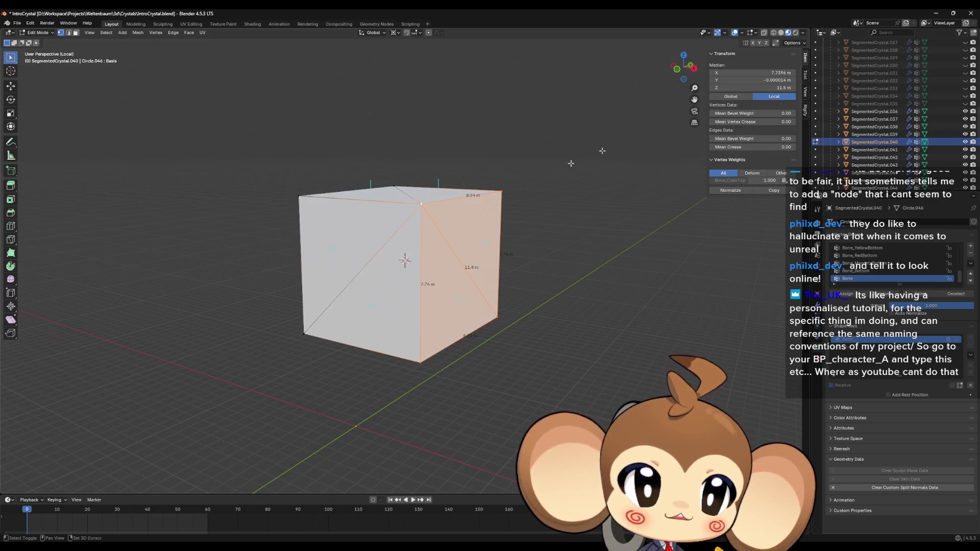
click(751, 72)
text(-4.46849 m)
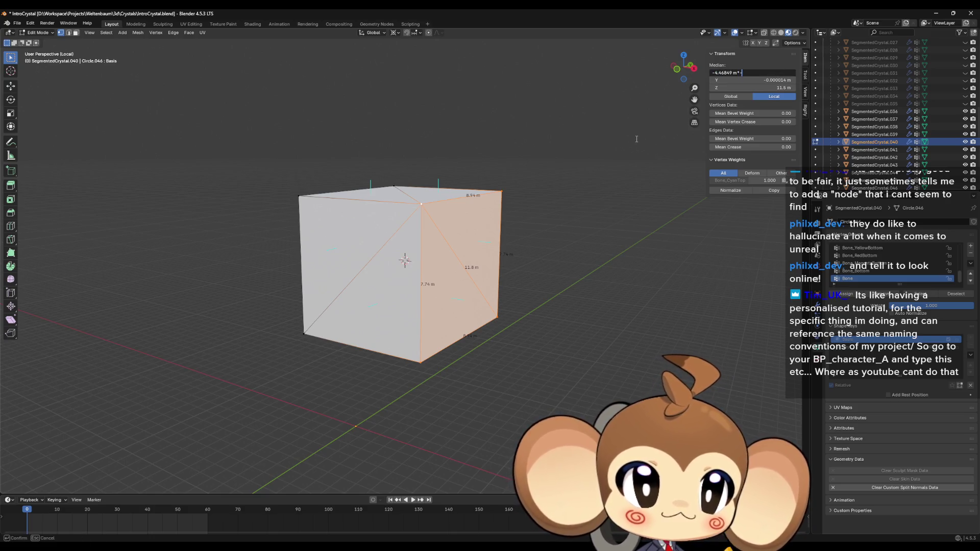
key(Return)
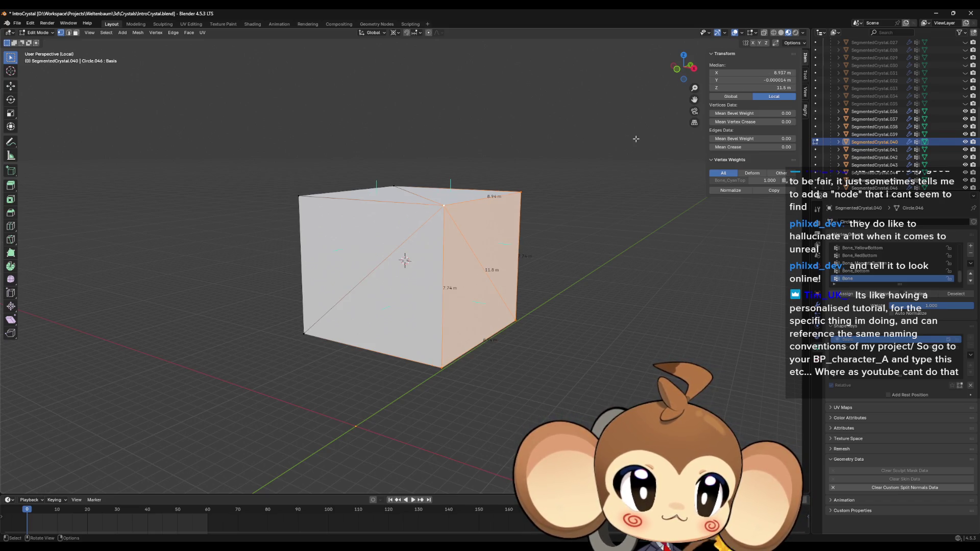
mouse_move(636, 139)
middle_down()
mouse_move(637, 210)
mouse_move(613, 296)
mouse_move(570, 258)
mouse_move(573, 236)
mouse_move(550, 240)
mouse_move(595, 246)
mouse_move(604, 236)
mouse_move(611, 267)
mouse_move(613, 241)
middle_up()
key(a)
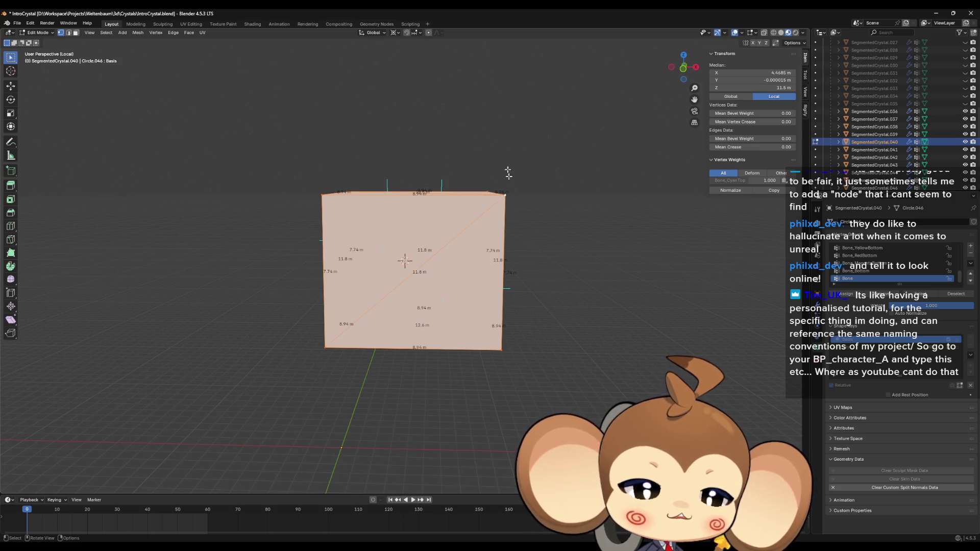
- Scale the whole Basis mesh 1.155 along Z so each edge measures about 8.94 m
mouse_move(610, 301)
middle_down()
mouse_move(564, 301)
mouse_move(545, 328)
mouse_move(557, 323)
middle_up()
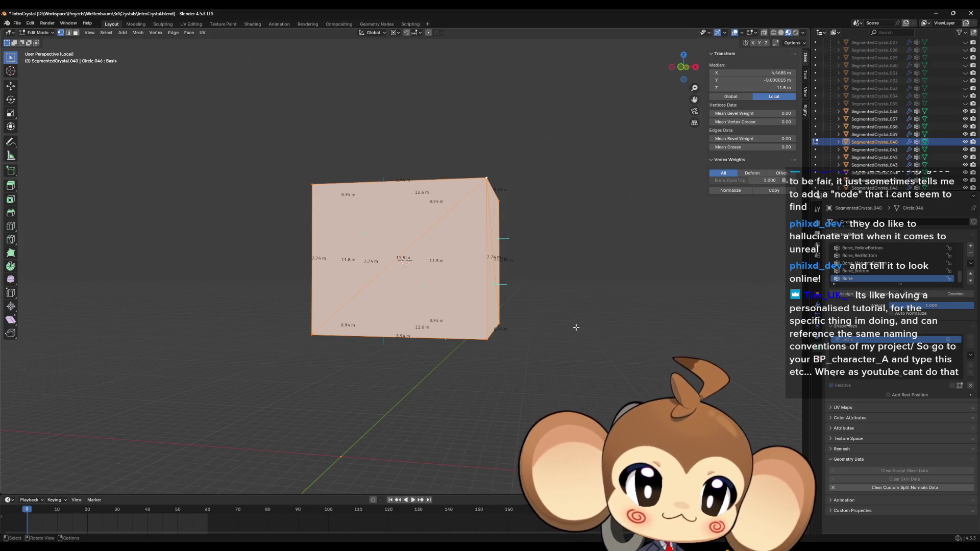
middle_drag(576, 327, 571, 333)
key(s)
key(z)
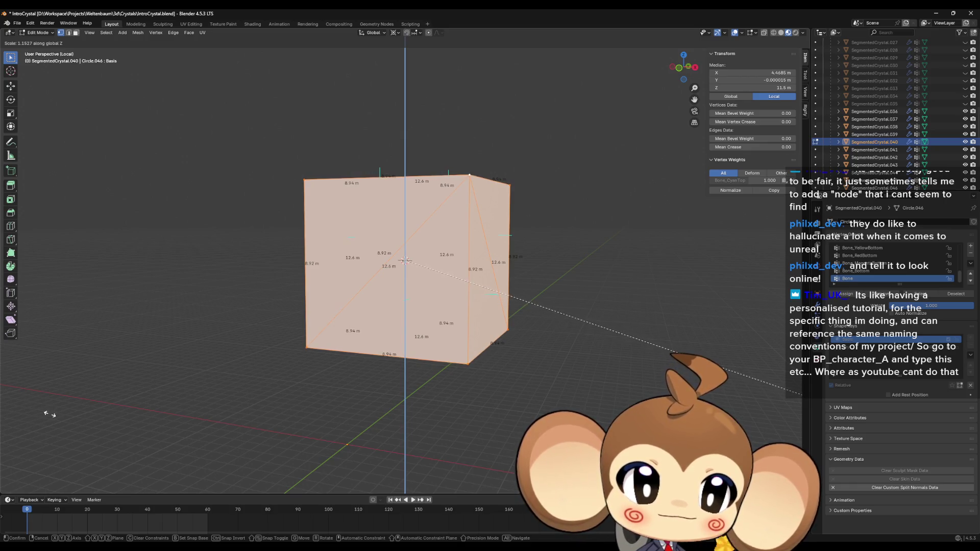
click(54, 415)
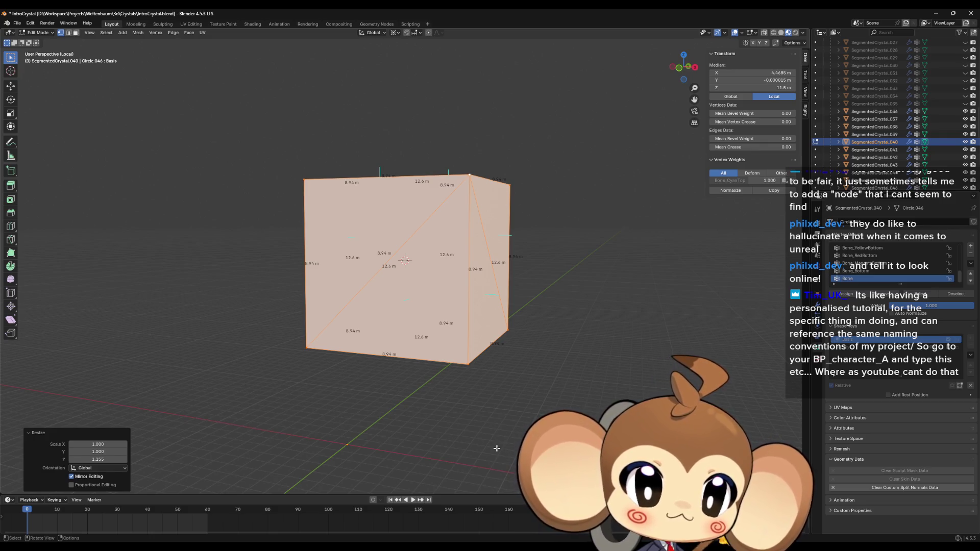
mouse_move(470, 323)
middle_down()
mouse_move(464, 363)
mouse_move(479, 379)
mouse_move(480, 352)
mouse_move(451, 305)
middle_up()
scroll(482, 380, up, 3)
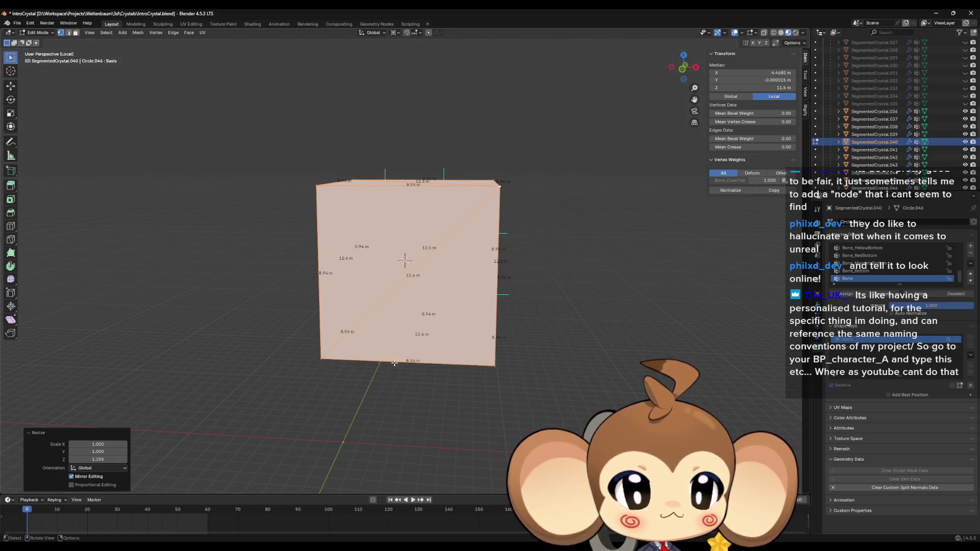
middle_drag(406, 363, 445, 363)
mouse_move(532, 326)
middle_down()
mouse_move(557, 373)
mouse_move(562, 319)
middle_up()
- Snap the 3D cursor to the centre of the selected cube
key(shift+s)
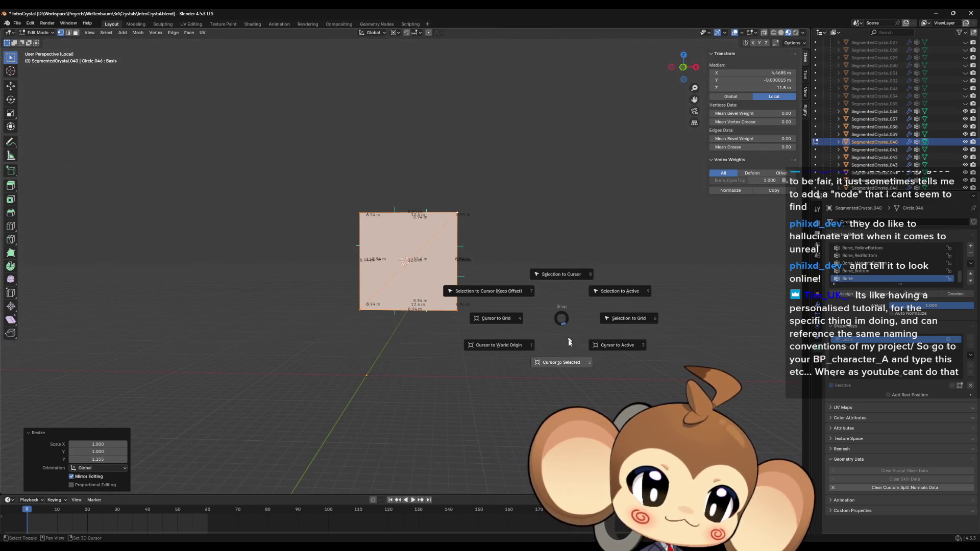
click(564, 359)
middle_drag(572, 326, 743, 357)
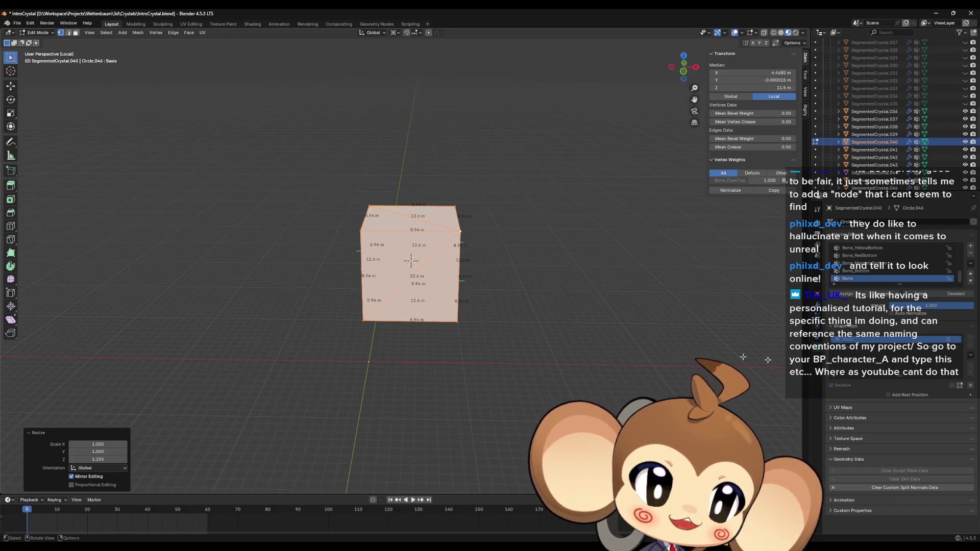
- Toggle between the Key1 and Basis shape keys to compare them, ending on Basis
click(862, 349)
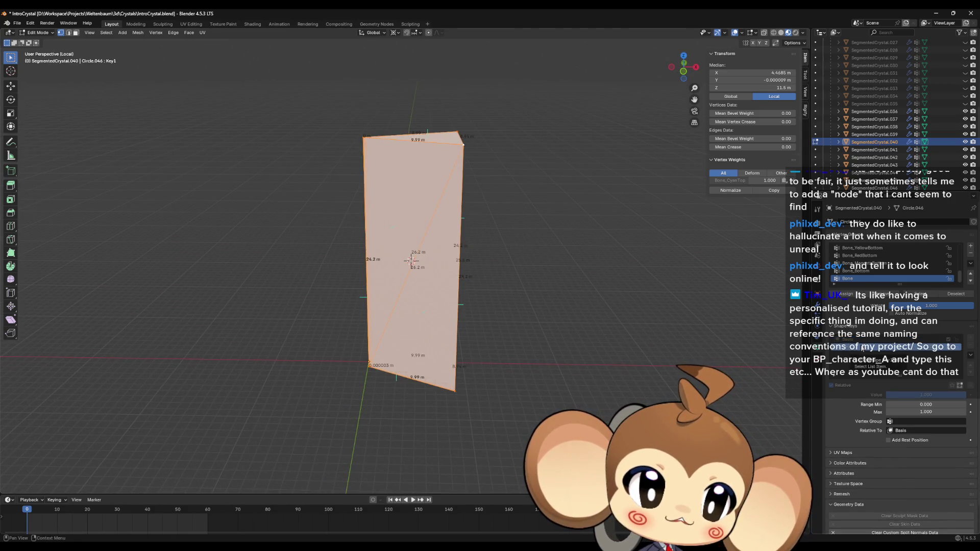
click(861, 339)
click(859, 347)
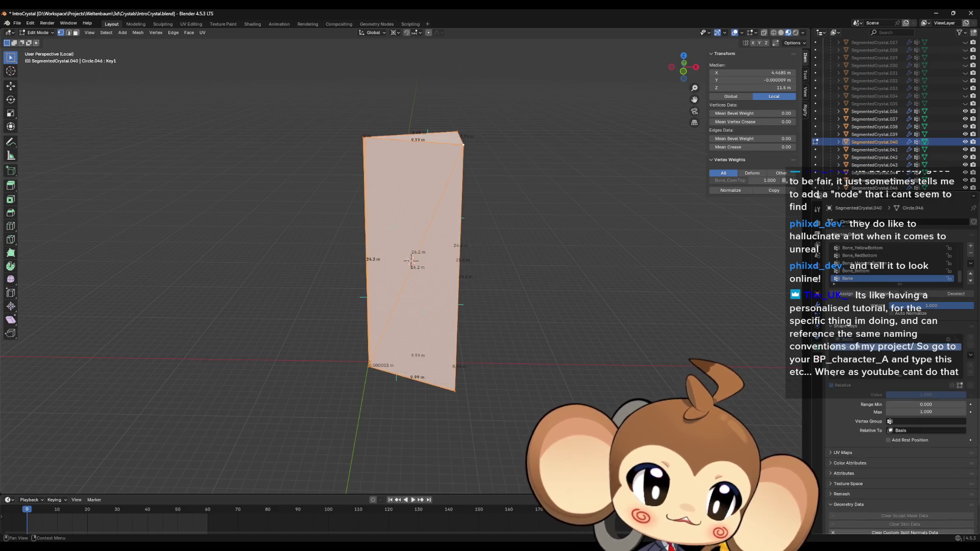
click(860, 340)
click(858, 347)
click(856, 339)
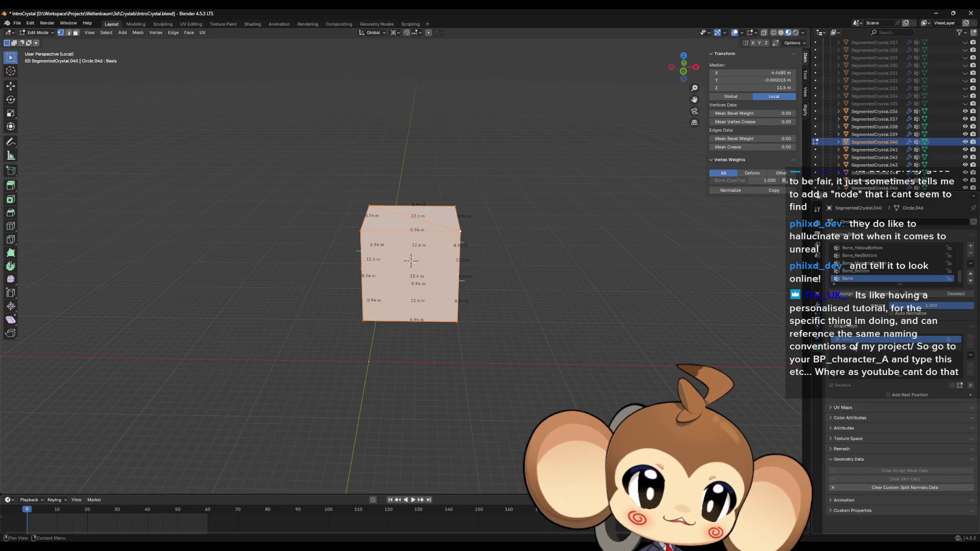
click(854, 348)
click(856, 340)
click(852, 347)
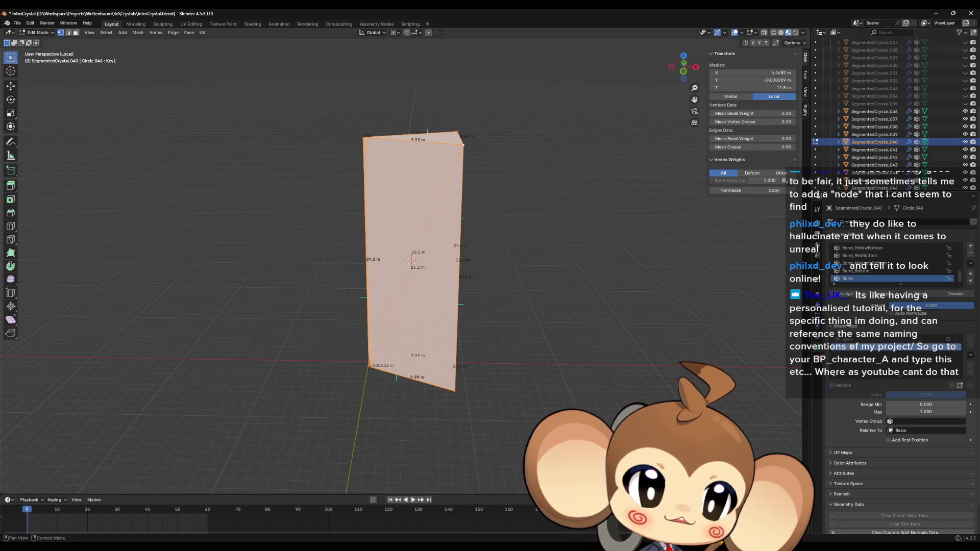
click(853, 340)
click(851, 347)
click(852, 339)
click(851, 348)
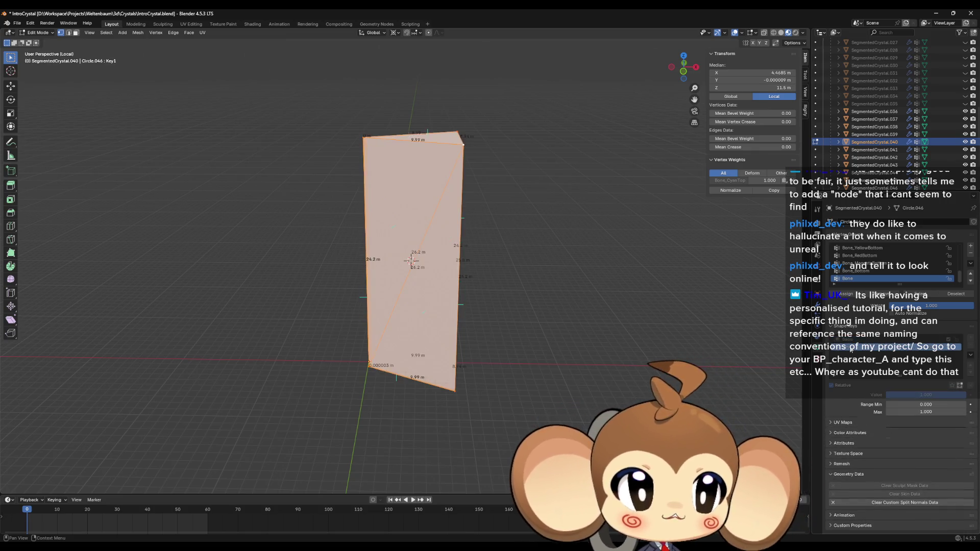
click(838, 339)
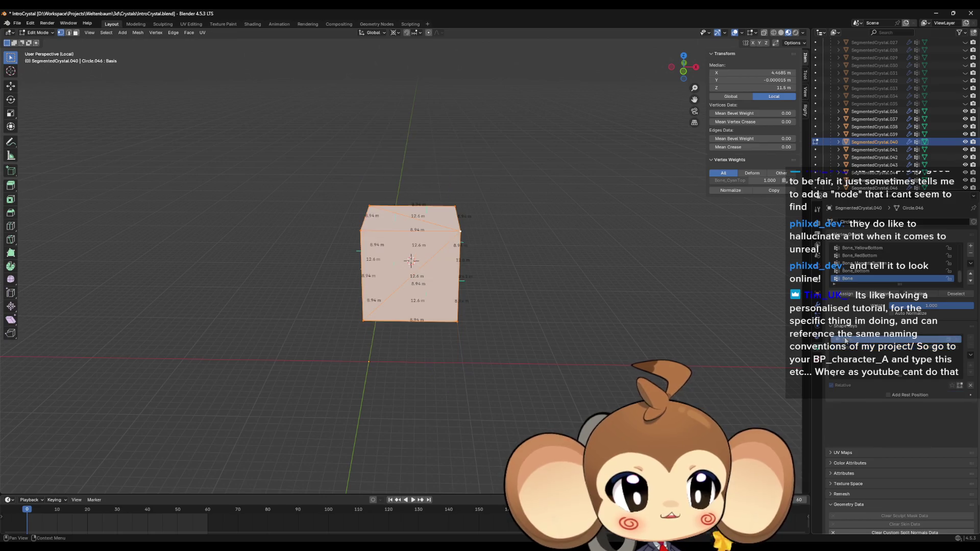